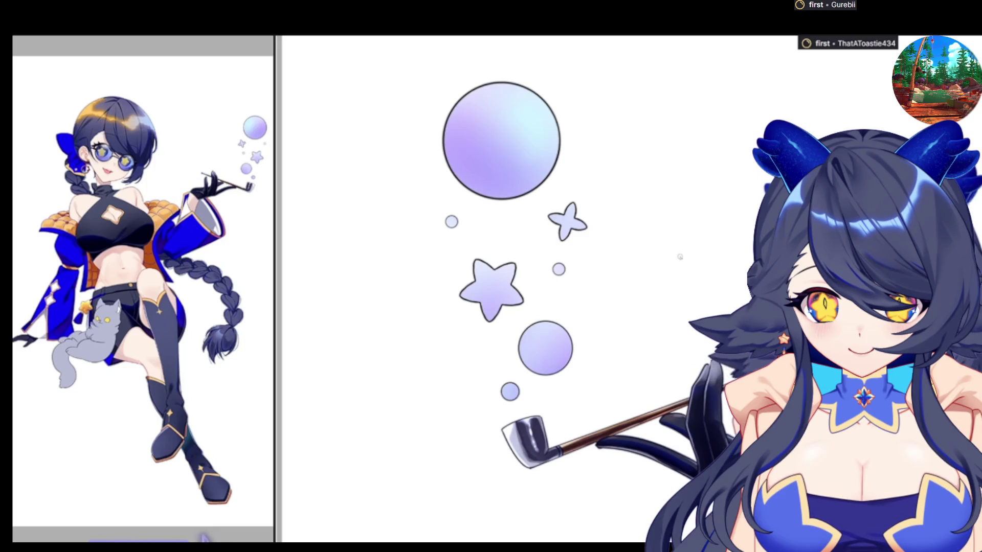
# Step: Zoom out from the bubbles and pipe, then zoom in close on the character's shorts and grey cat
pyautogui.scroll(-3, 484, 297)
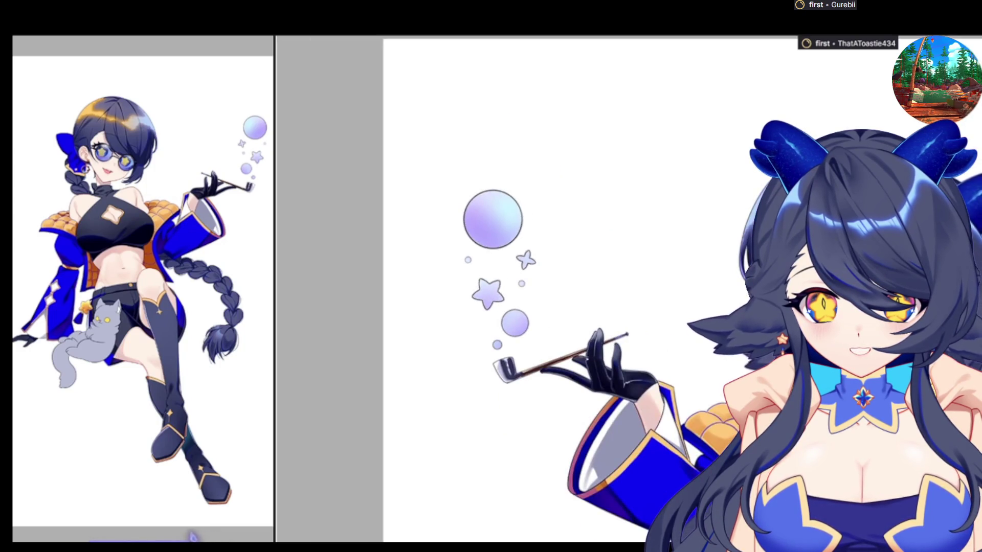
pyautogui.scroll(-2, 585, 358)
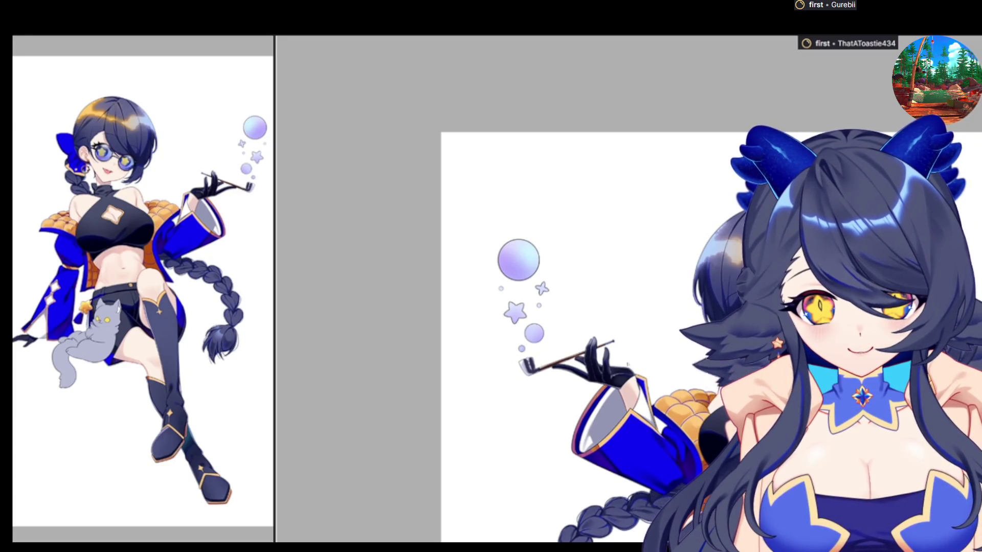
pyautogui.hotkey('ctrl', '-')
pyautogui.hotkey('ctrl', '+')
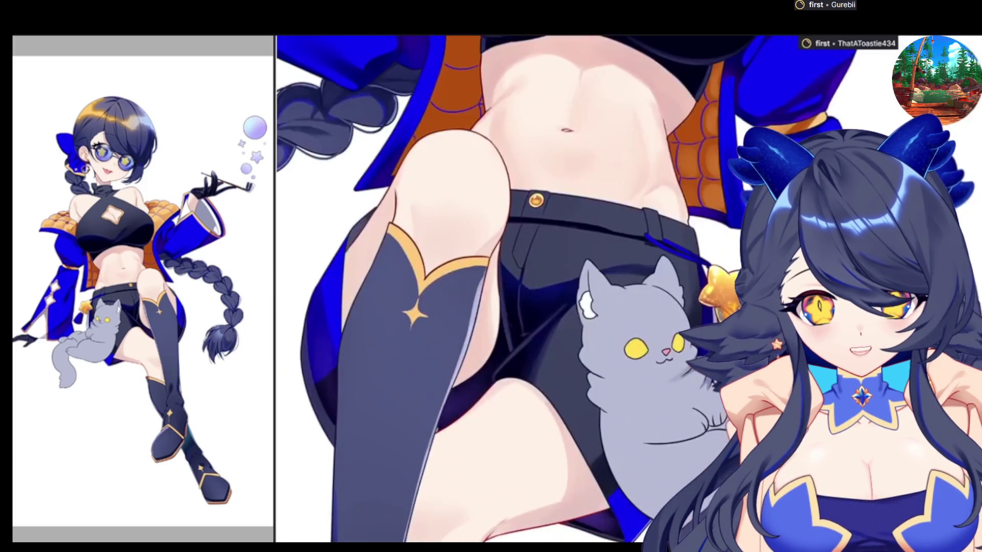
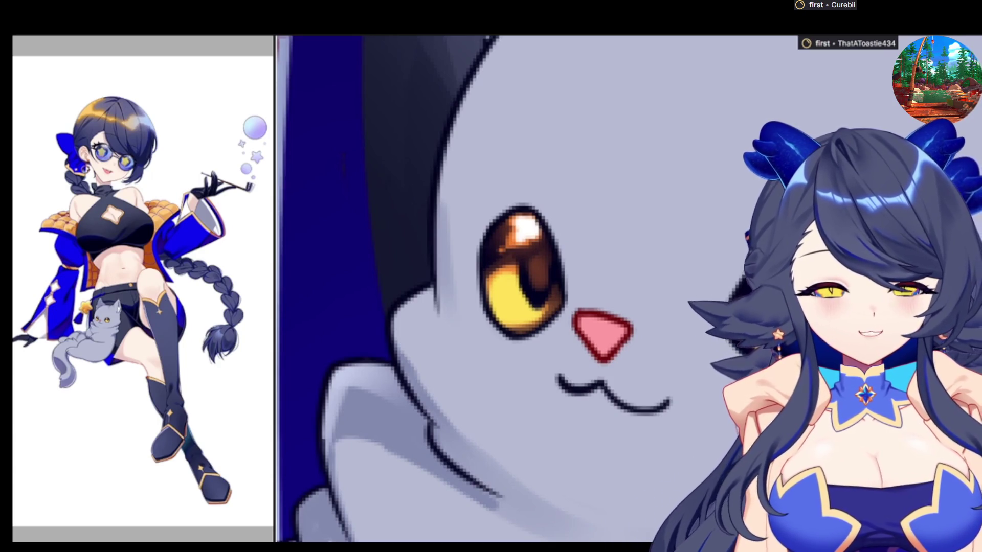
# Step: Paint over the cat's pink nose with darker red strokes
pyautogui.moveTo(593, 335)
pyautogui.mouseDown()
pyautogui.moveTo(583, 340)
pyautogui.moveTo(598, 333)
pyautogui.moveTo(629, 343)
pyautogui.moveTo(601, 312)
pyautogui.moveTo(588, 336)
pyautogui.moveTo(612, 346)
pyautogui.mouseUp()
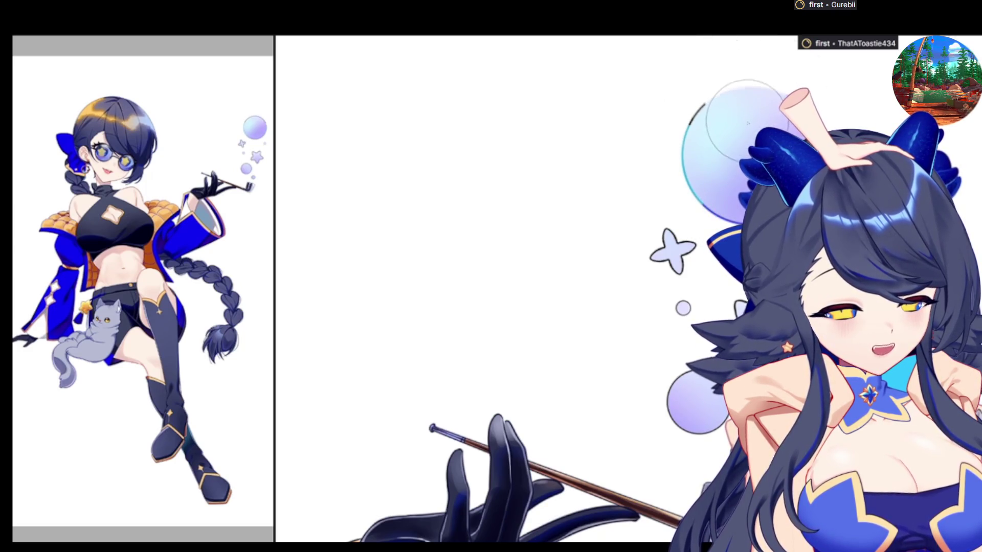
# Step: Shrink the brush size with the left bracket key for fine detail on the bubble
pyautogui.scroll(5, 701, 139)
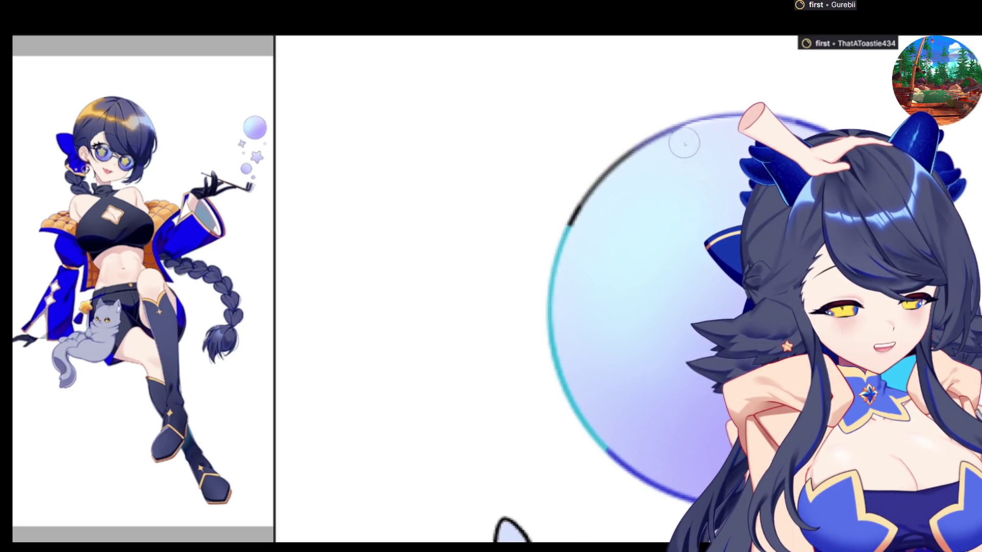
pyautogui.scroll(-2, 658, 166)
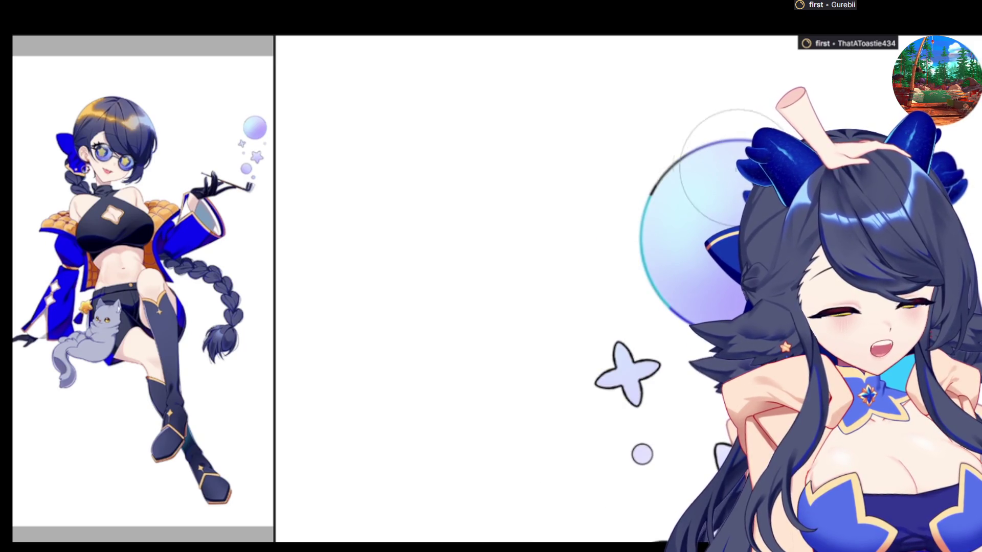
pyautogui.press('[')
pyautogui.press('[')
pyautogui.press('[')
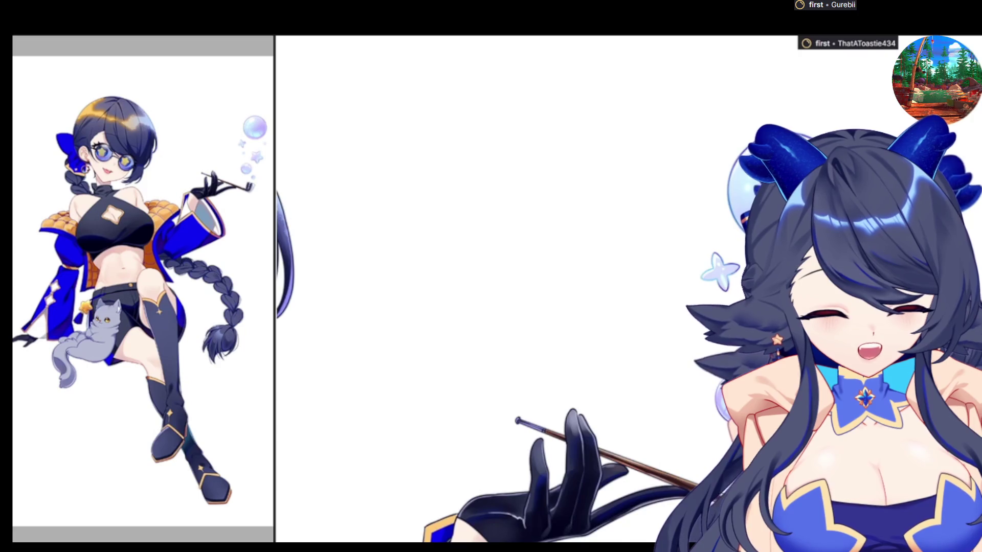
# Step: Mirror the artwork view to check it, flip it back to normal, and close the file
pyautogui.scroll(-3, 562, 307)
pyautogui.press('h')
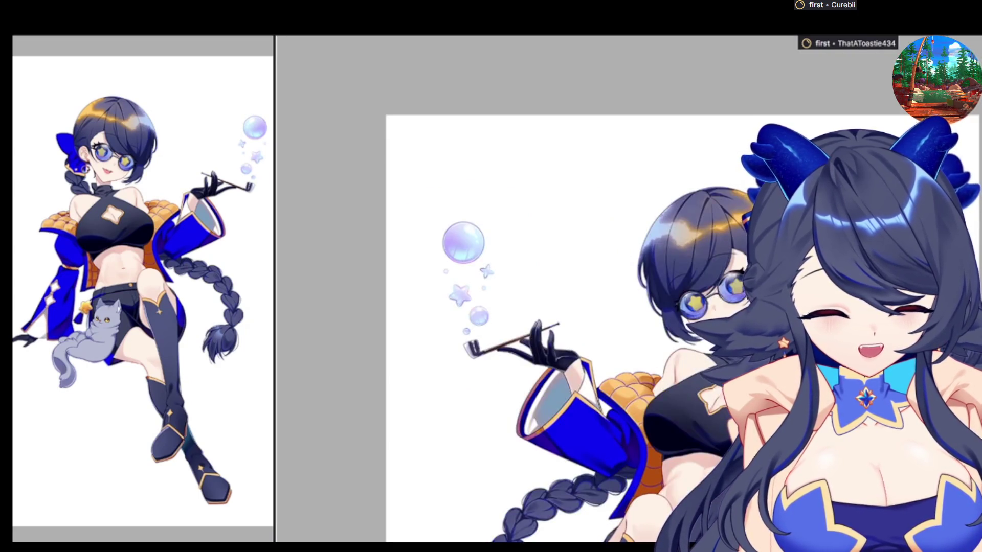
pyautogui.scroll(-2, 728, 214)
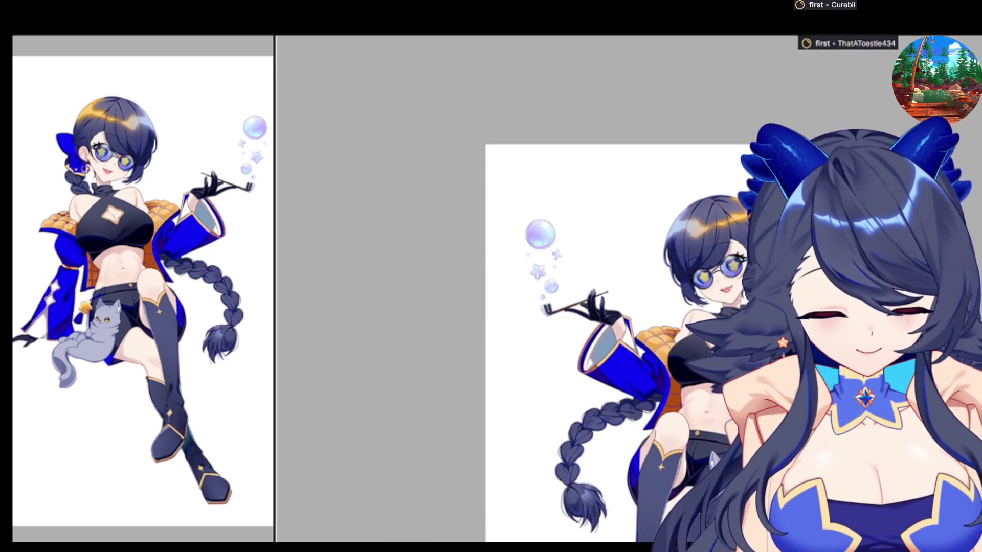
pyautogui.scroll(-1, 714, 305)
pyautogui.scroll(1, 767, 460)
pyautogui.scroll(-1, 665, 286)
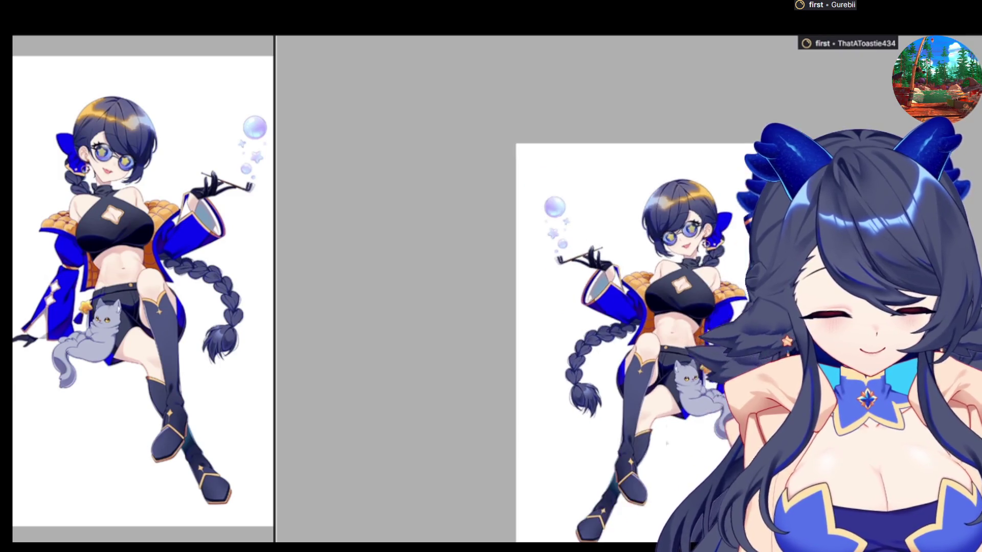
pyautogui.scroll(1, 665, 287)
pyautogui.press('h')
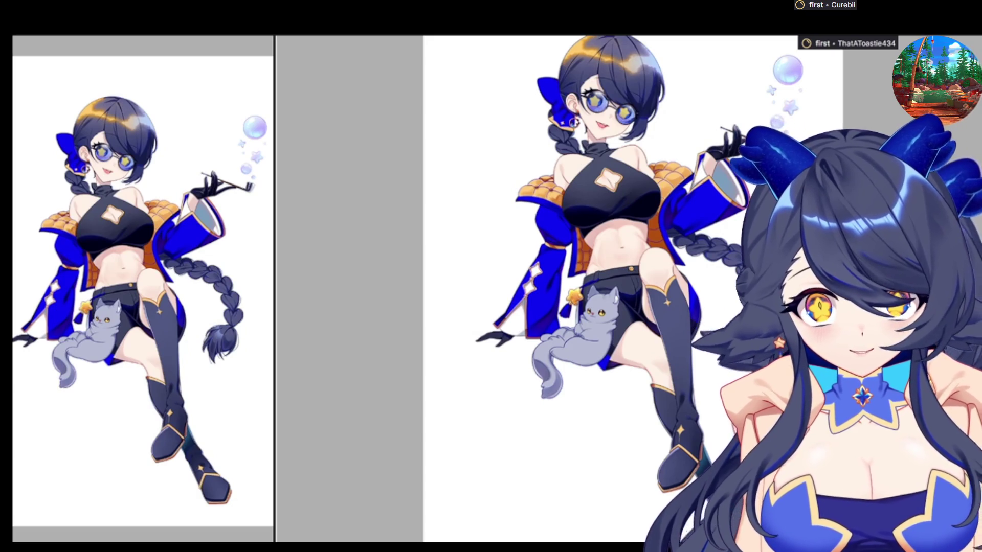
pyautogui.hotkey('ctrl', 'w')
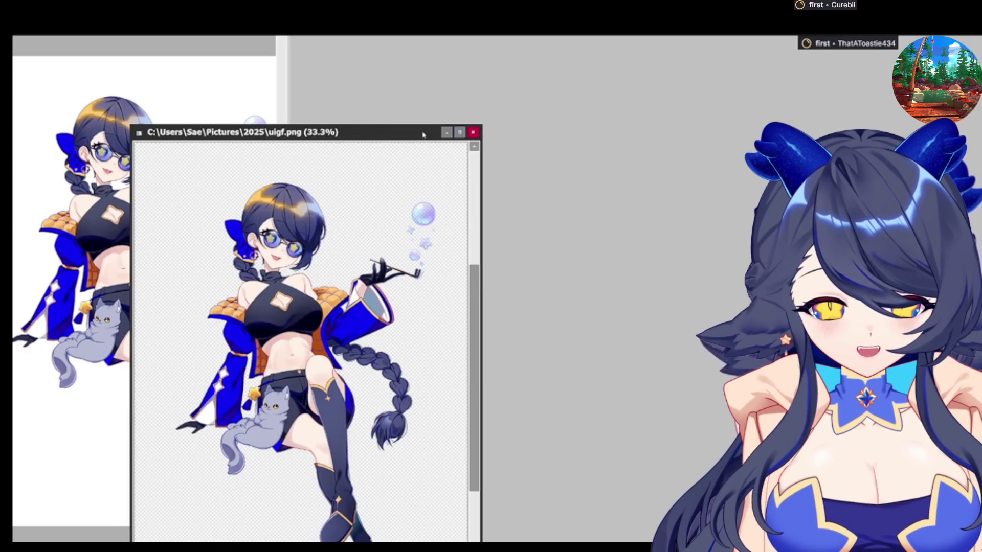
# Step: Maximize the uigf.png window, undo the trial orange fill and colour changes, and zoom in
pyautogui.doubleClick(423, 134)
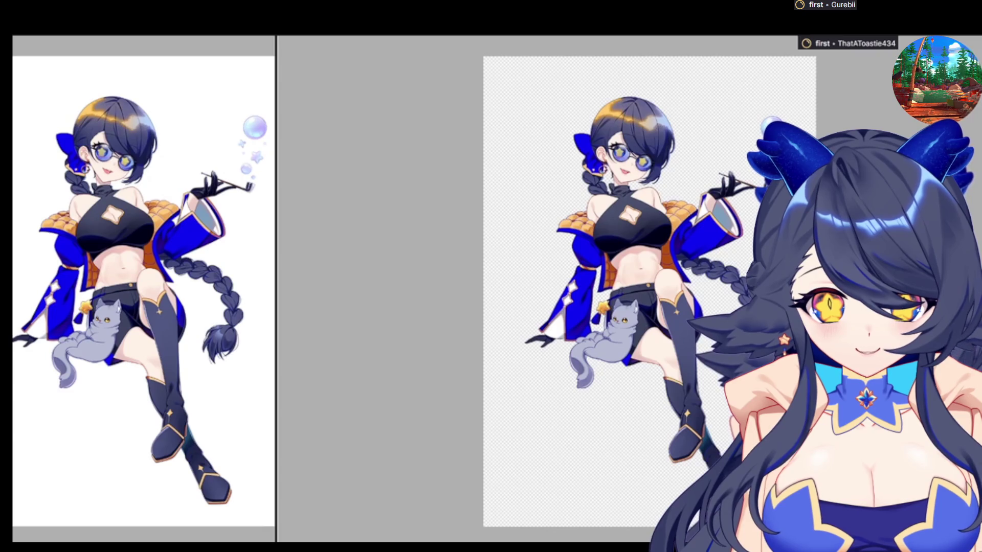
pyautogui.hotkey('alt', 'BackSpace')
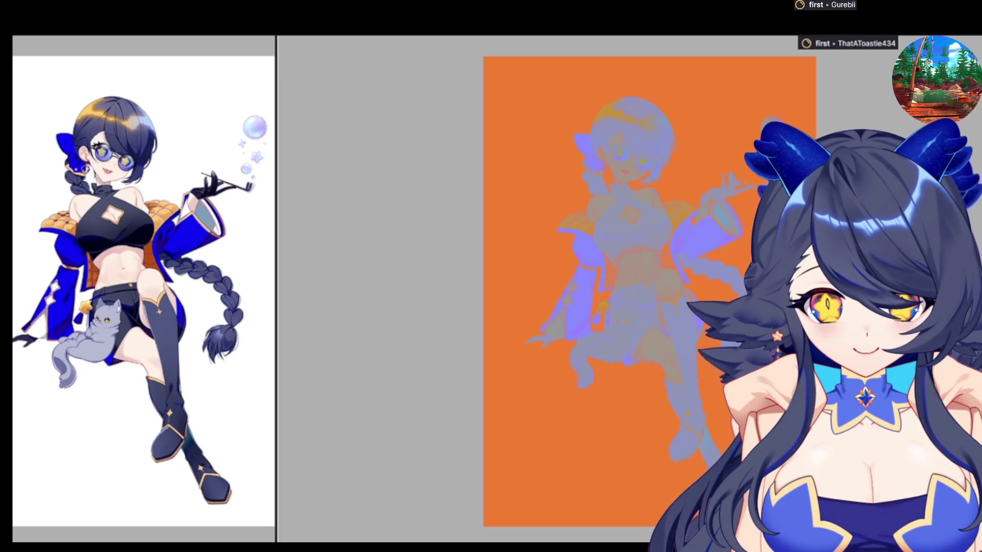
pyautogui.hotkey('ctrl', 'z')
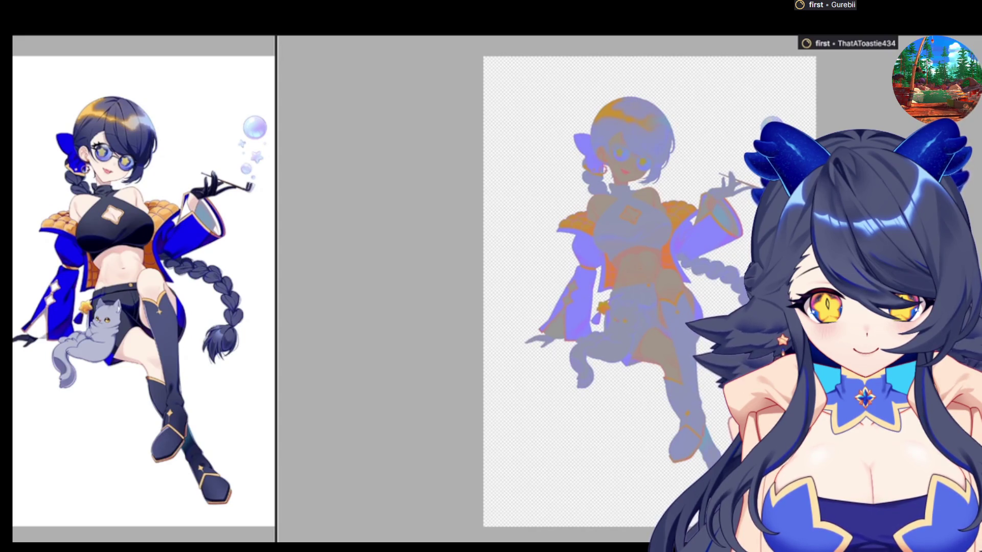
pyautogui.hotkey('ctrl', 'z')
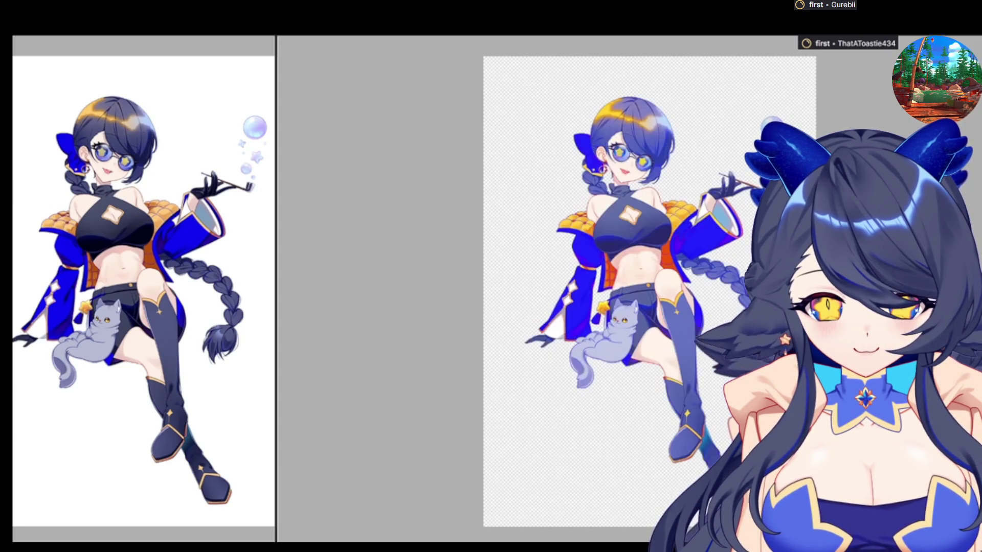
pyautogui.hotkey('ctrl', 'z')
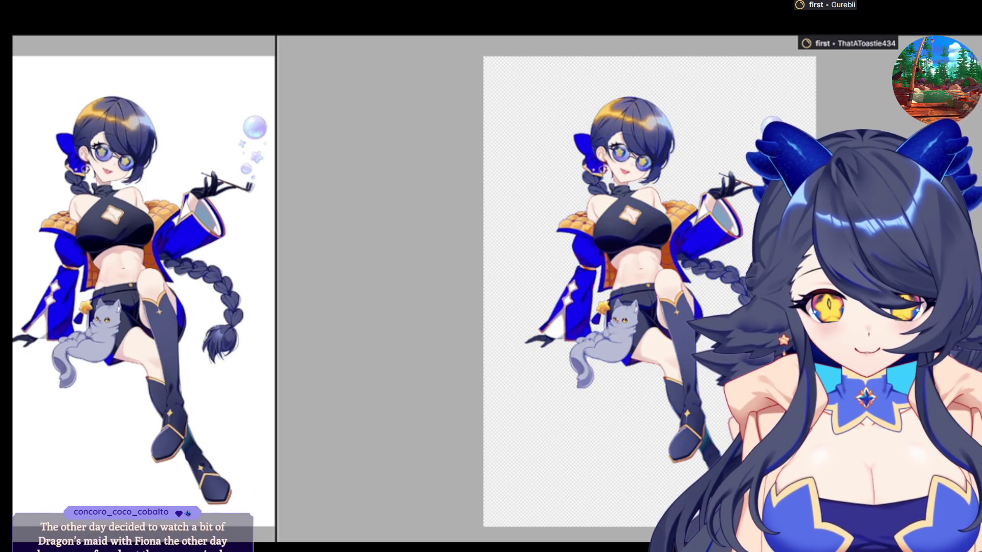
pyautogui.scroll(5, 617, 92)
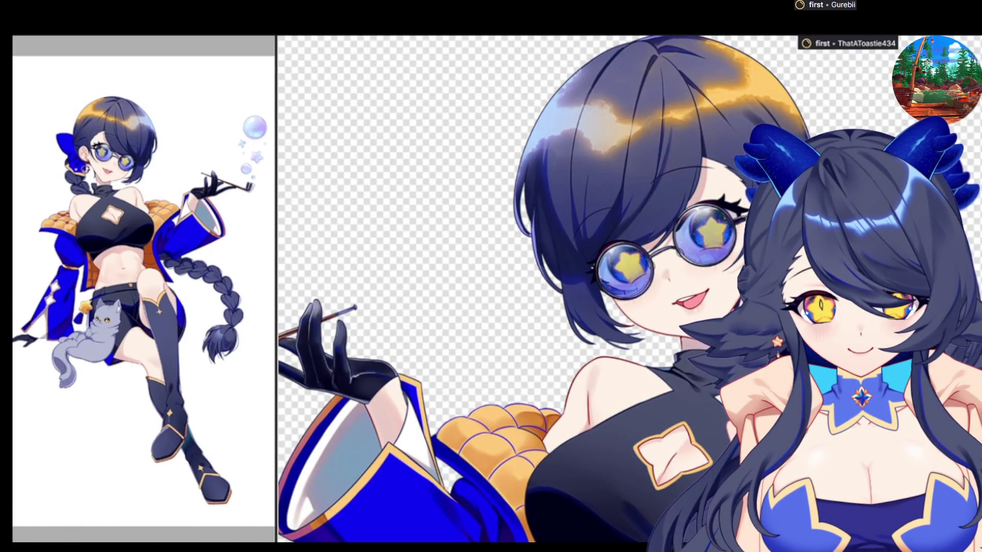
# Step: Revert the colour adjustment on uigf.png and zoom out to see the whole figure
pyautogui.hotkey('ctrl', 'z')
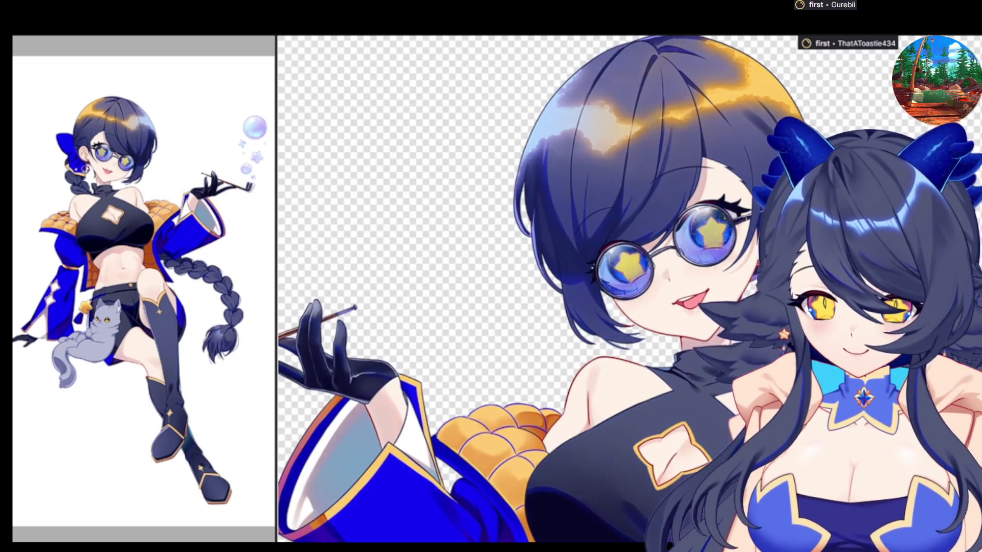
pyautogui.hotkey('ctrl', '-')
pyautogui.hotkey('ctrl', '-')
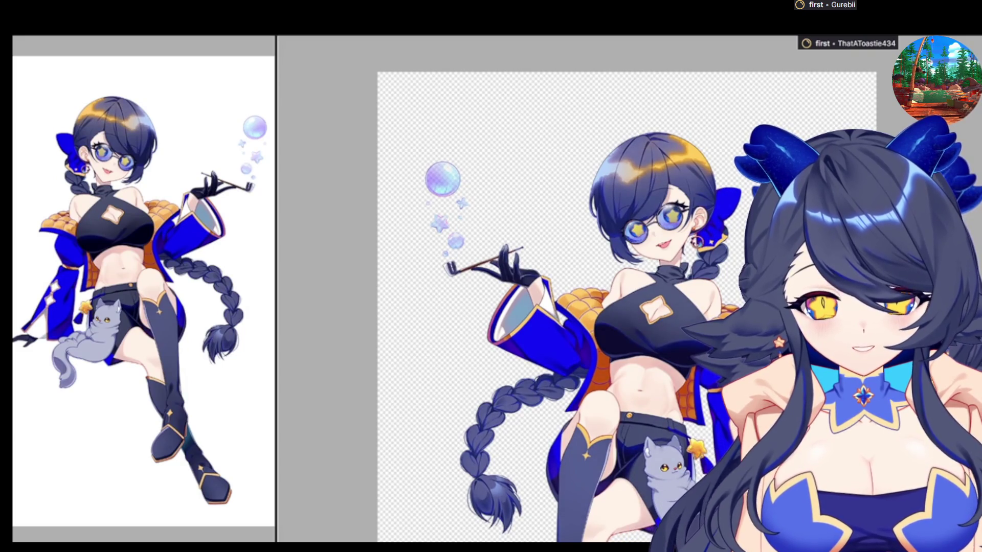
pyautogui.scroll(-2, 789, 254)
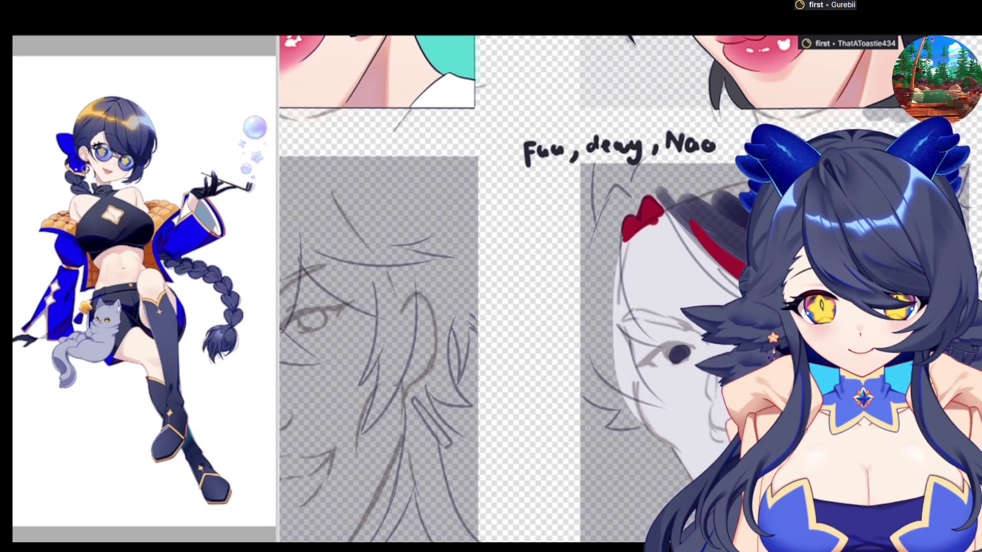
# Step: Undo the red bow and grey fill to leave a blank portrait page
pyautogui.hotkey('ctrl', 'z')
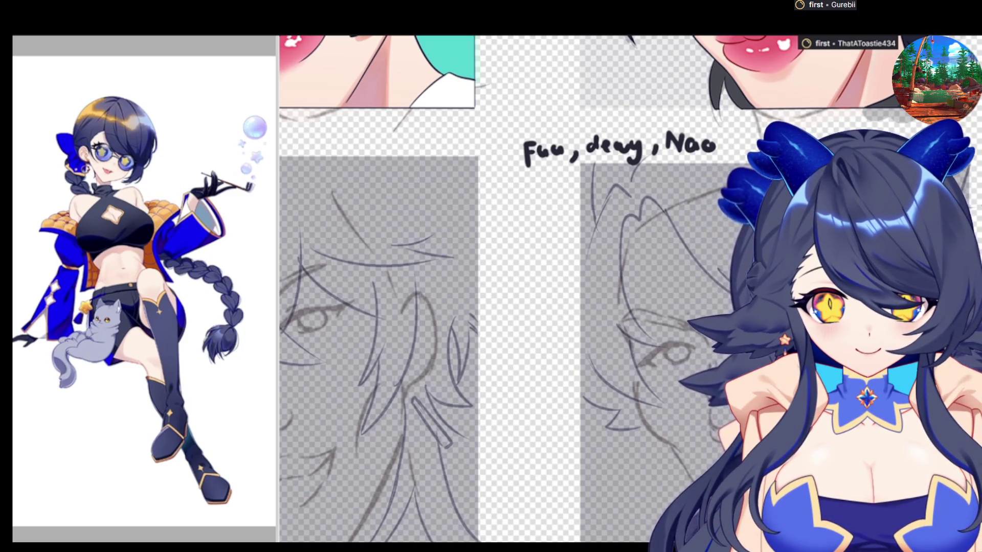
pyautogui.scroll(2, 630, 289)
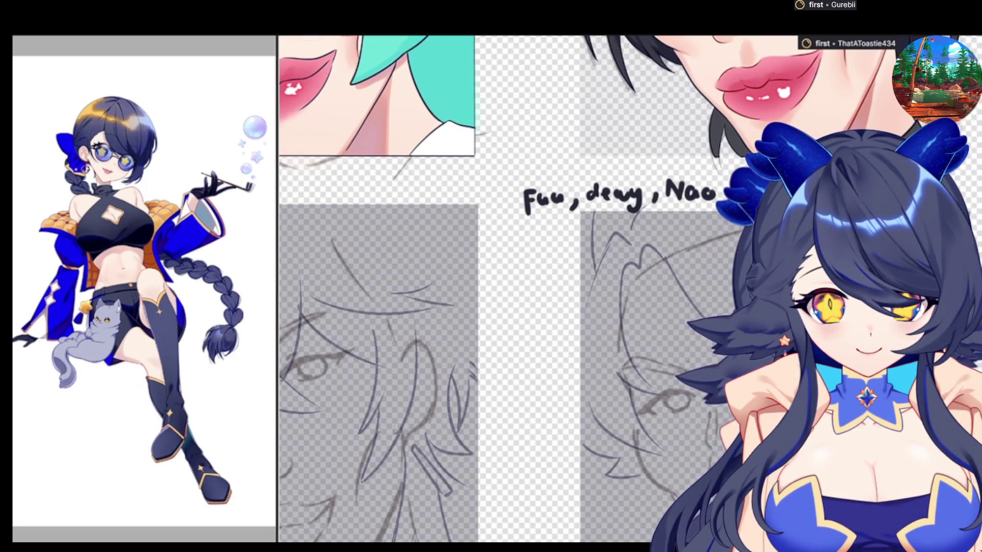
pyautogui.scroll(-2, 379, 287)
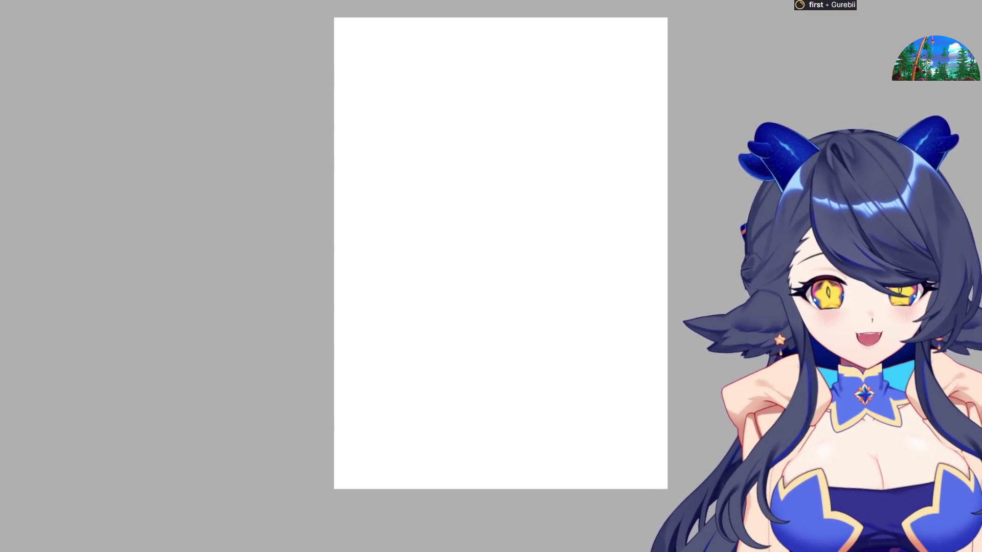
pyautogui.scroll(3, 502, 97)
pyautogui.scroll(-2, 477, 73)
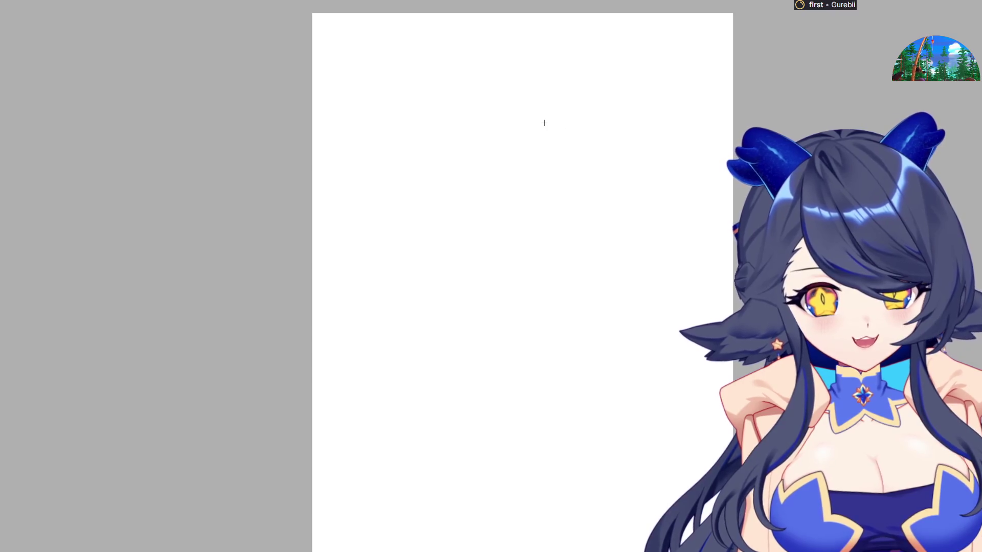
pyautogui.scroll(2, 528, 39)
pyautogui.scroll(1, 359, 105)
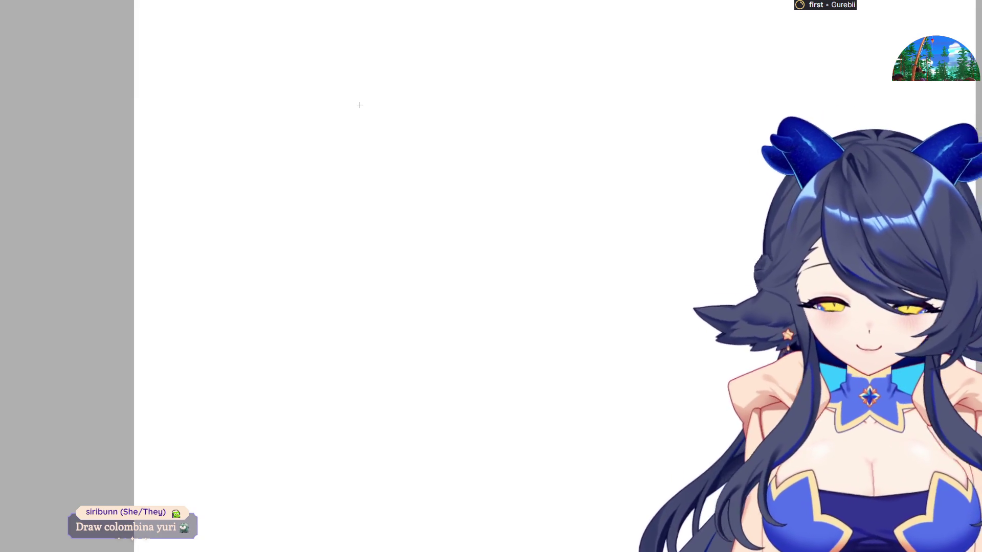
# Step: Draw the baby's round hairy head and tiny hands, mirroring the view to check proportions
pyautogui.moveTo(555, 97)
pyautogui.mouseDown()
pyautogui.moveTo(538, 127)
pyautogui.moveTo(550, 171)
pyautogui.mouseUp()
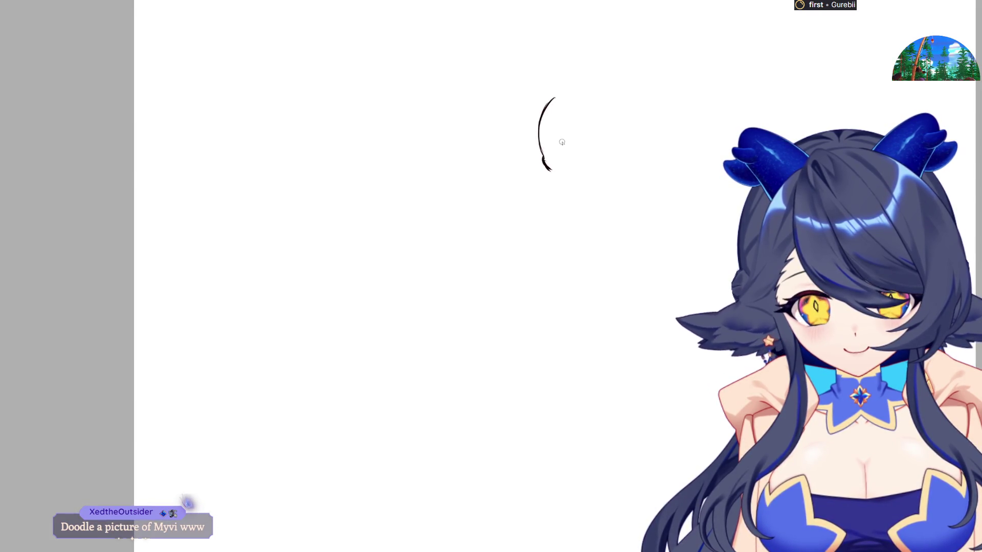
pyautogui.moveTo(526, 168)
pyautogui.mouseDown()
pyautogui.moveTo(516, 170)
pyautogui.moveTo(520, 182)
pyautogui.moveTo(508, 167)
pyautogui.moveTo(600, 134)
pyautogui.moveTo(567, 153)
pyautogui.moveTo(580, 152)
pyautogui.moveTo(581, 162)
pyautogui.mouseUp()
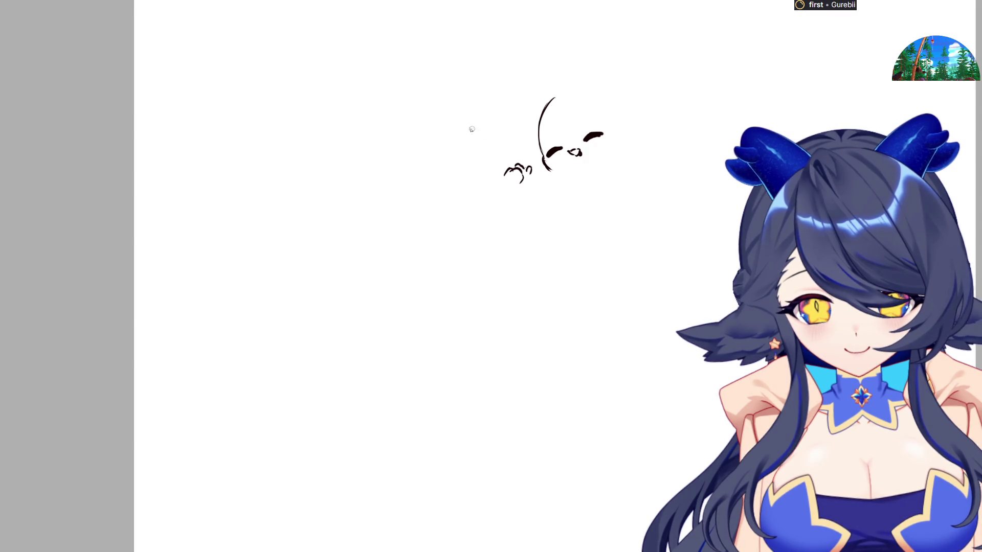
pyautogui.moveTo(494, 122)
pyautogui.mouseDown()
pyautogui.moveTo(492, 150)
pyautogui.moveTo(529, 96)
pyautogui.moveTo(519, 166)
pyautogui.mouseUp()
pyautogui.hotkey('ctrl', 'z')
pyautogui.press('m')
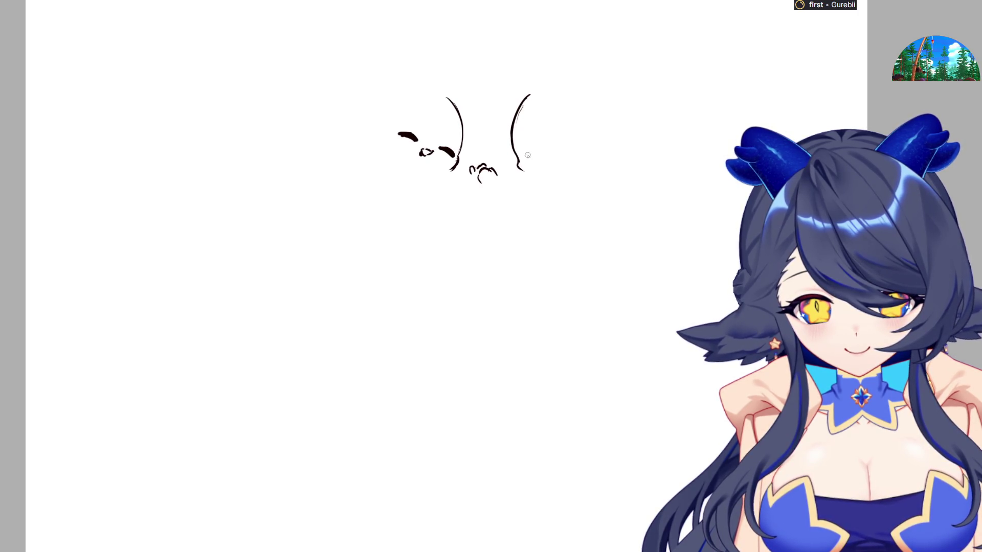
pyautogui.moveTo(524, 160)
pyautogui.mouseDown()
pyautogui.moveTo(538, 151)
pyautogui.moveTo(520, 171)
pyautogui.moveTo(544, 182)
pyautogui.mouseUp()
pyautogui.moveTo(548, 85)
pyautogui.mouseDown()
pyautogui.moveTo(588, 100)
pyautogui.moveTo(603, 153)
pyautogui.mouseUp()
pyautogui.moveTo(588, 89)
pyautogui.mouseDown()
pyautogui.moveTo(616, 103)
pyautogui.moveTo(631, 154)
pyautogui.mouseUp()
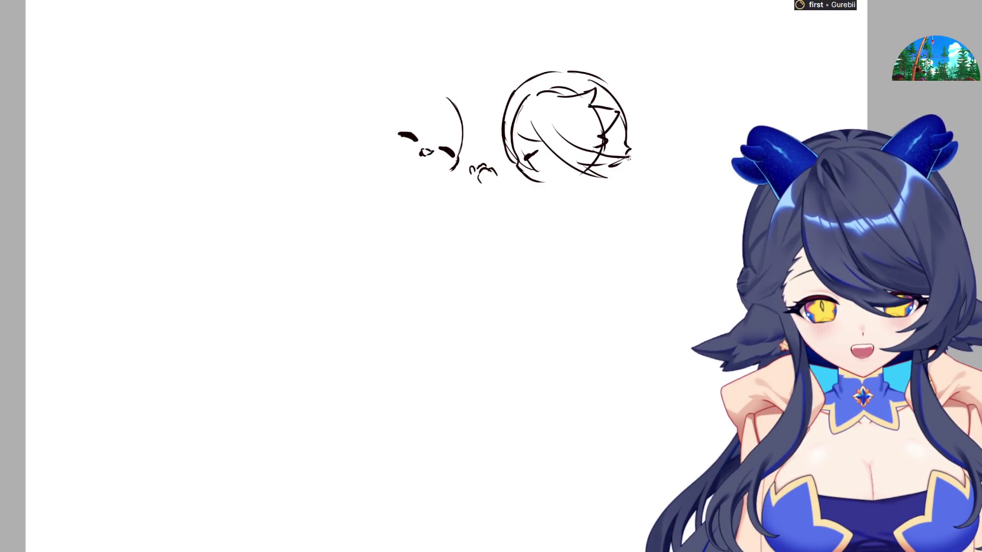
pyautogui.moveTo(540, 181); pyautogui.dragTo(578, 179)
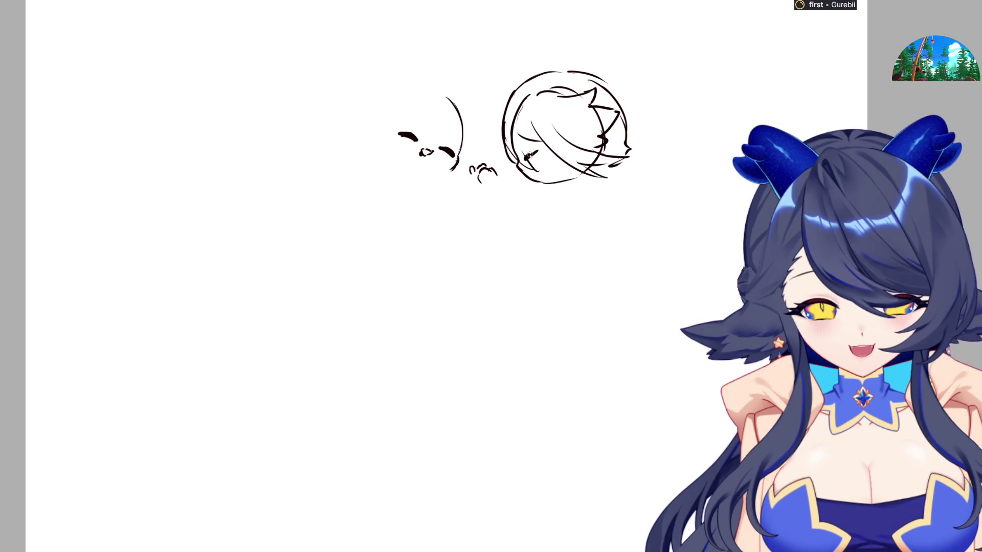
pyautogui.press('m')
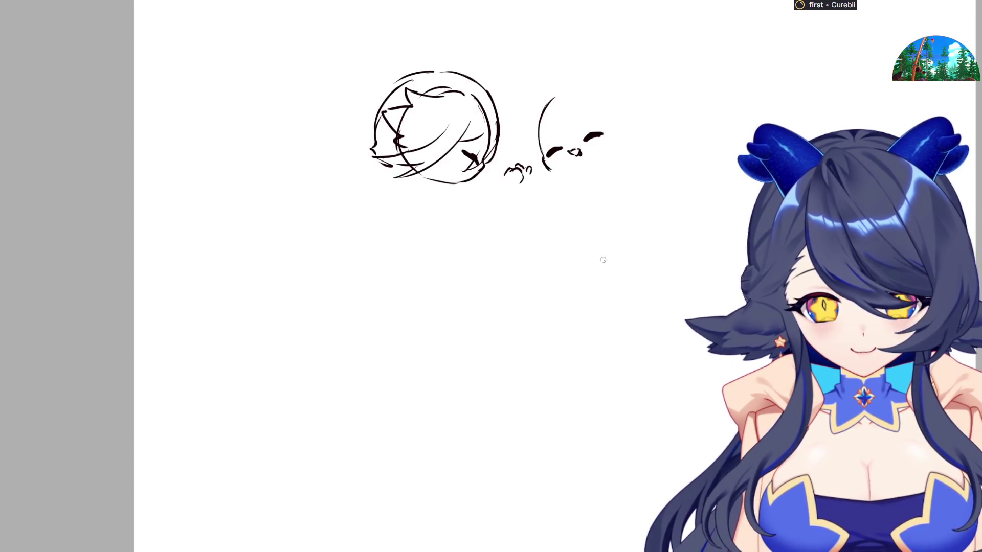
pyautogui.moveTo(443, 186); pyautogui.dragTo(461, 189)
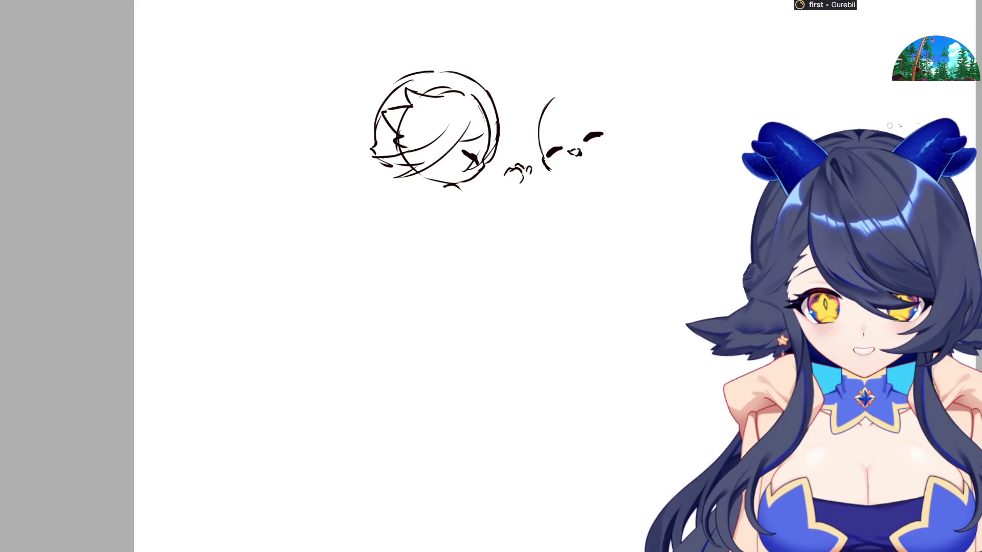
# Step: Lasso the head sketch and move it up and to the right
pyautogui.moveTo(466, 84)
pyautogui.mouseDown()
pyautogui.moveTo(483, 217)
pyautogui.moveTo(522, 74)
pyautogui.moveTo(460, 53)
pyautogui.mouseUp()
pyautogui.hotkey('ctrl', 't')
pyautogui.moveTo(465, 153)
pyautogui.mouseDown()
pyautogui.moveTo(487, 143)
pyautogui.moveTo(504, 164)
pyautogui.mouseUp()
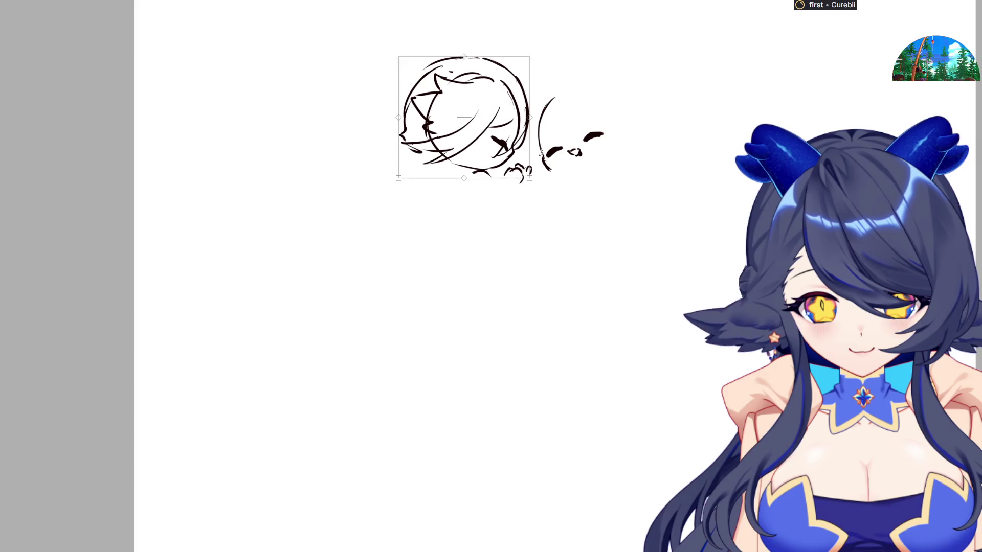
pyautogui.press('Return')
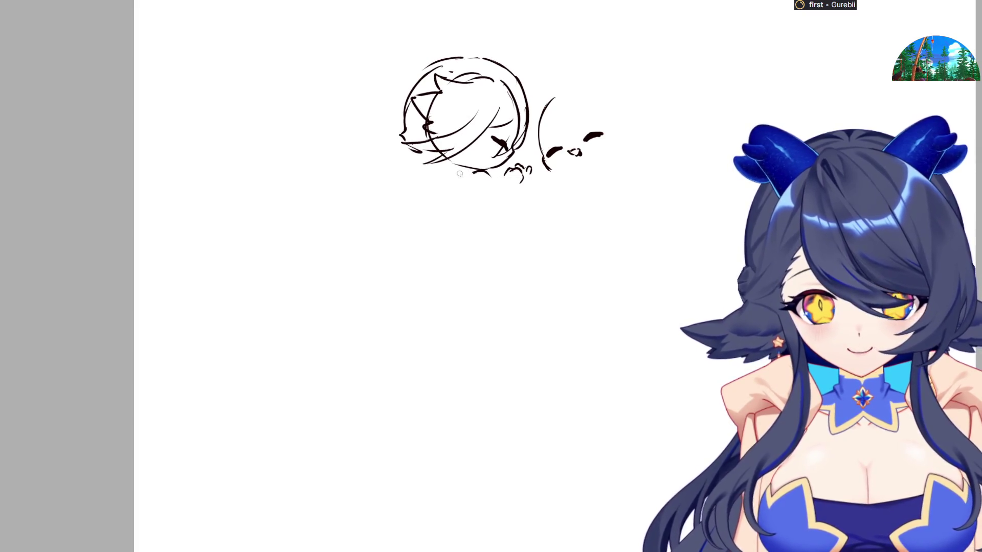
# Step: Sketch the baby's back, chest, arm, and curled belly and thigh lines
pyautogui.moveTo(460, 173); pyautogui.dragTo(458, 205)
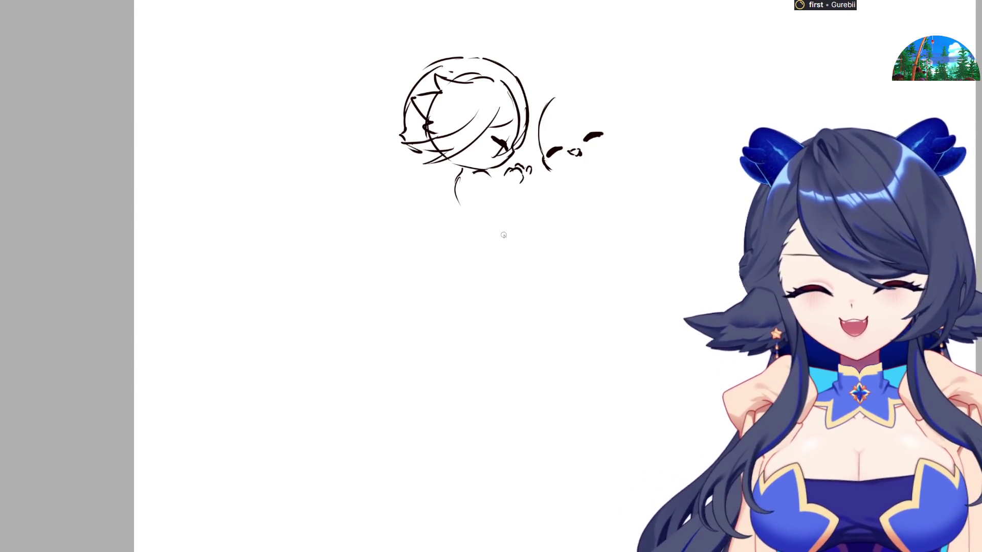
pyautogui.moveTo(491, 177); pyautogui.dragTo(500, 192)
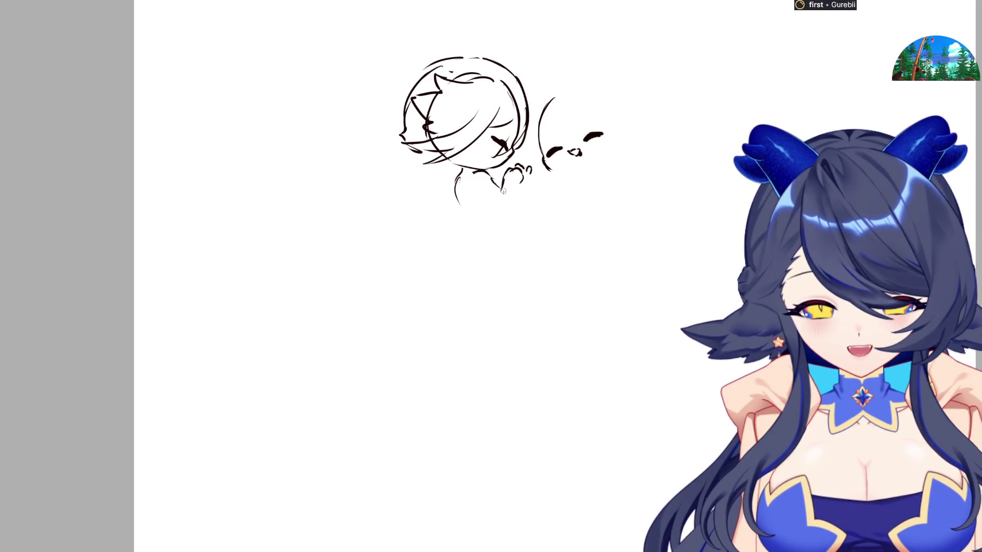
pyautogui.press('m')
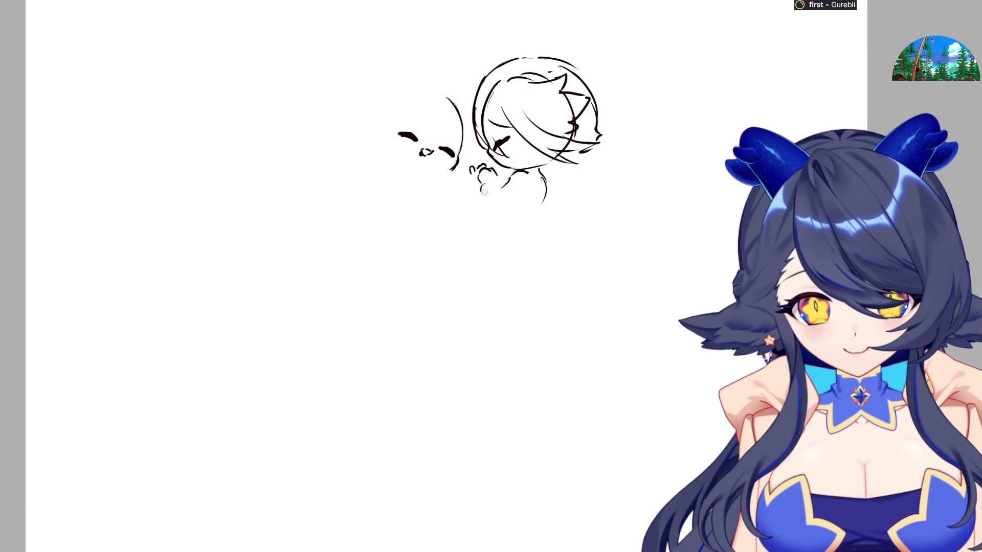
pyautogui.moveTo(487, 182)
pyautogui.mouseDown()
pyautogui.moveTo(484, 209)
pyautogui.moveTo(493, 209)
pyautogui.mouseUp()
pyautogui.moveTo(494, 180)
pyautogui.mouseDown()
pyautogui.moveTo(500, 202)
pyautogui.moveTo(490, 215)
pyautogui.moveTo(529, 189)
pyautogui.mouseUp()
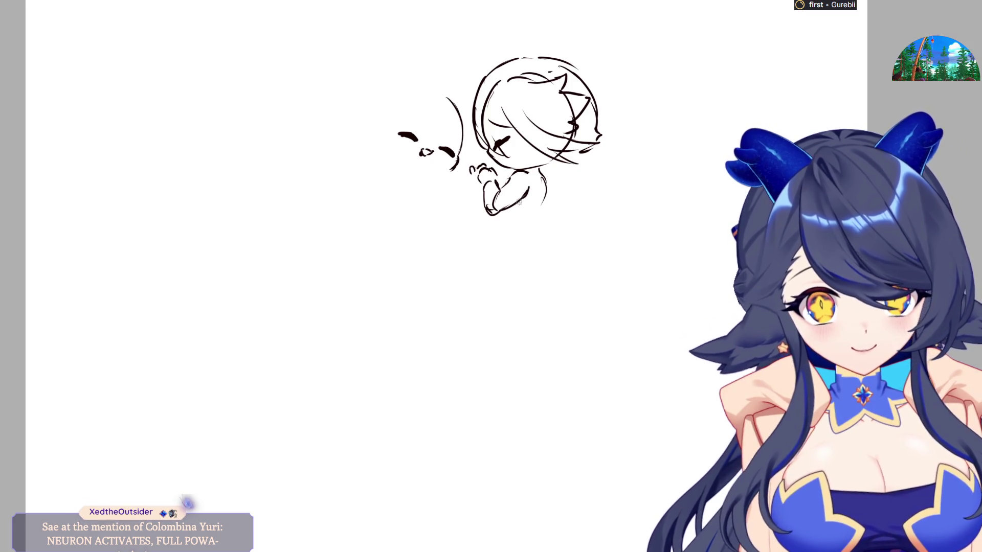
pyautogui.press('m')
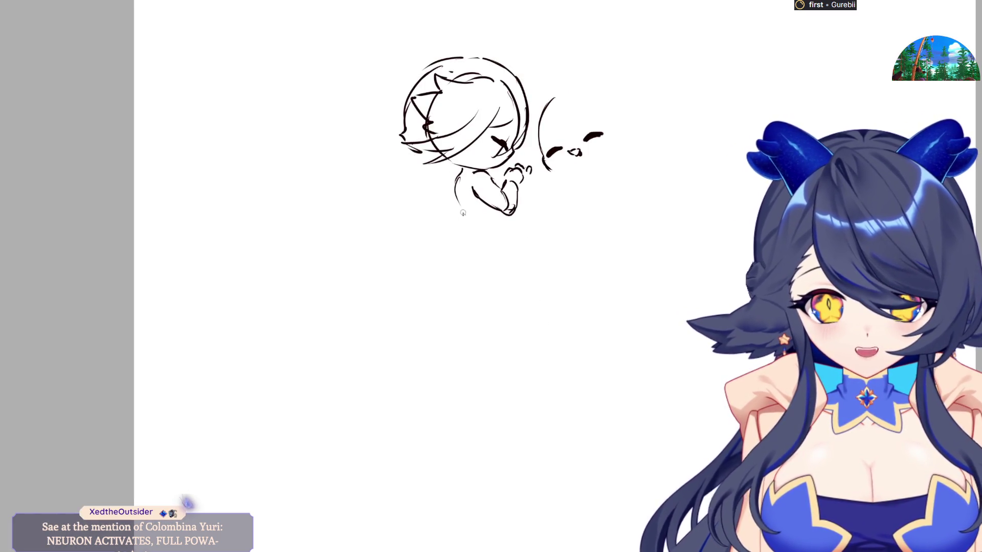
pyautogui.moveTo(462, 209)
pyautogui.mouseDown()
pyautogui.moveTo(464, 238)
pyautogui.moveTo(511, 233)
pyautogui.moveTo(506, 249)
pyautogui.moveTo(486, 247)
pyautogui.moveTo(498, 261)
pyautogui.moveTo(469, 257)
pyautogui.moveTo(465, 268)
pyautogui.moveTo(480, 269)
pyautogui.mouseUp()
pyautogui.hotkey('ctrl', 'z')
pyautogui.moveTo(463, 235)
pyautogui.mouseDown()
pyautogui.moveTo(486, 245)
pyautogui.moveTo(495, 219)
pyautogui.mouseUp()
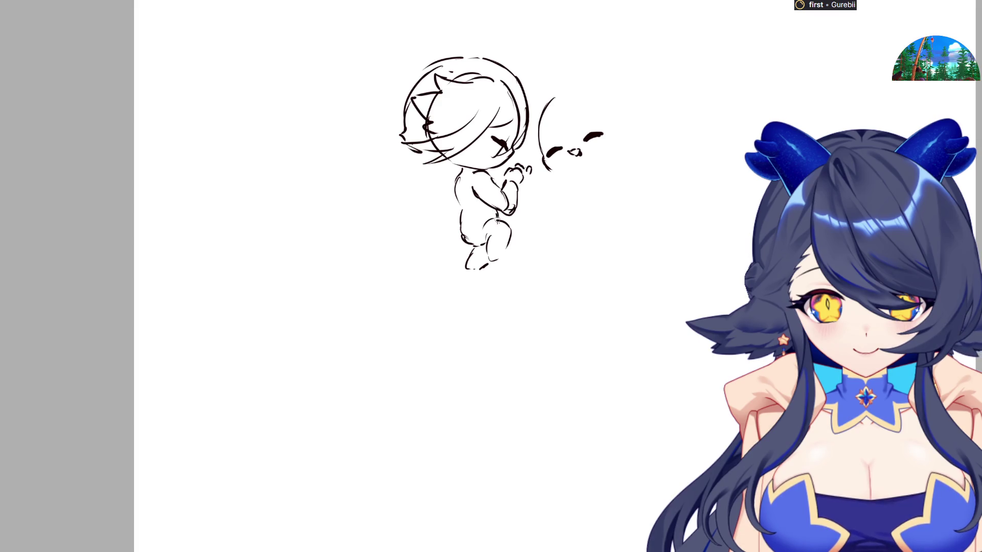
# Step: Draw the second baby's small head with a pointed cat ear and left hair edge
pyautogui.moveTo(564, 175)
pyautogui.mouseDown()
pyautogui.moveTo(553, 172)
pyautogui.moveTo(607, 161)
pyautogui.mouseUp()
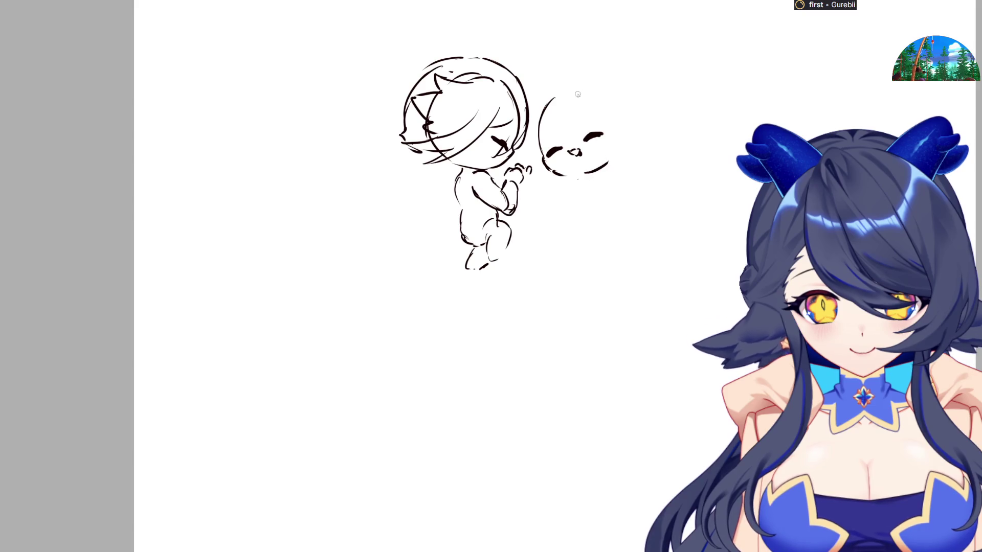
pyautogui.moveTo(548, 108)
pyautogui.mouseDown()
pyautogui.moveTo(556, 137)
pyautogui.moveTo(580, 136)
pyautogui.moveTo(587, 118)
pyautogui.moveTo(606, 133)
pyautogui.moveTo(617, 190)
pyautogui.moveTo(637, 170)
pyautogui.mouseUp()
pyautogui.hotkey('ctrl', 'z')
pyautogui.moveTo(580, 90)
pyautogui.mouseDown()
pyautogui.moveTo(616, 112)
pyautogui.moveTo(608, 95)
pyautogui.moveTo(635, 150)
pyautogui.mouseUp()
pyautogui.hotkey('ctrl', 'z')
pyautogui.moveTo(609, 93); pyautogui.dragTo(635, 120)
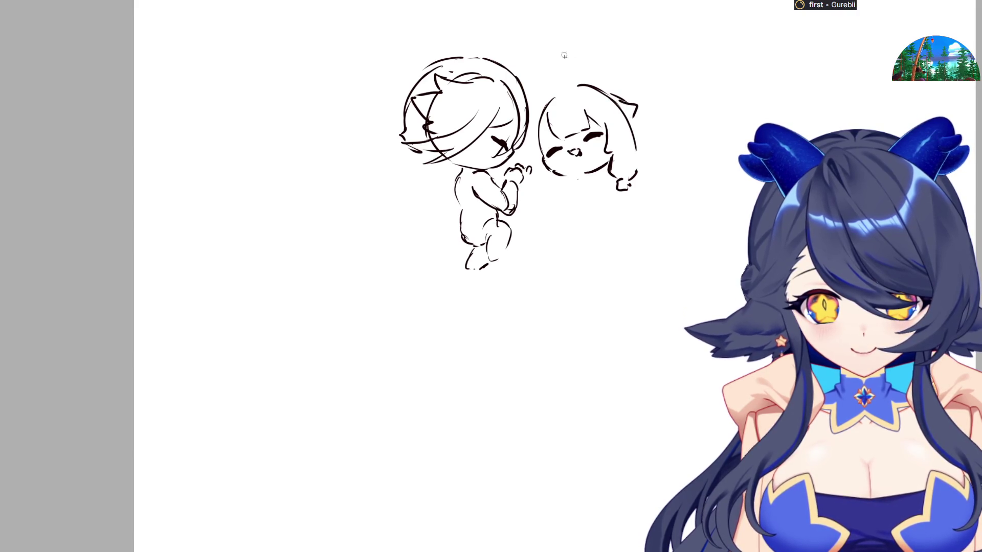
pyautogui.moveTo(550, 93)
pyautogui.mouseDown()
pyautogui.moveTo(524, 152)
pyautogui.moveTo(545, 150)
pyautogui.moveTo(532, 203)
pyautogui.moveTo(556, 187)
pyautogui.moveTo(547, 207)
pyautogui.moveTo(558, 180)
pyautogui.moveTo(577, 183)
pyautogui.moveTo(573, 191)
pyautogui.mouseUp()
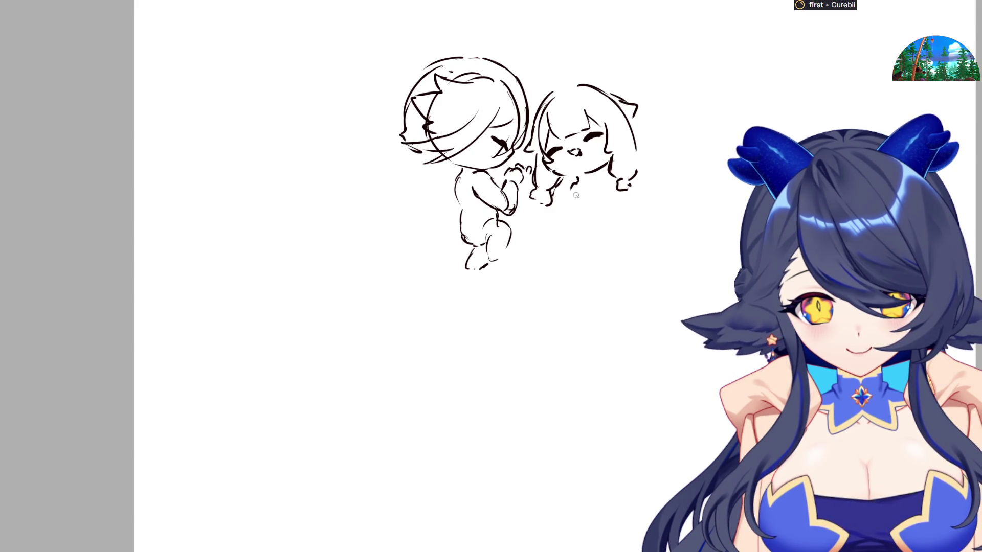
# Step: Add the right chibi's raised waving hand and body side, then drag the pair top-left
pyautogui.moveTo(568, 190); pyautogui.dragTo(584, 187)
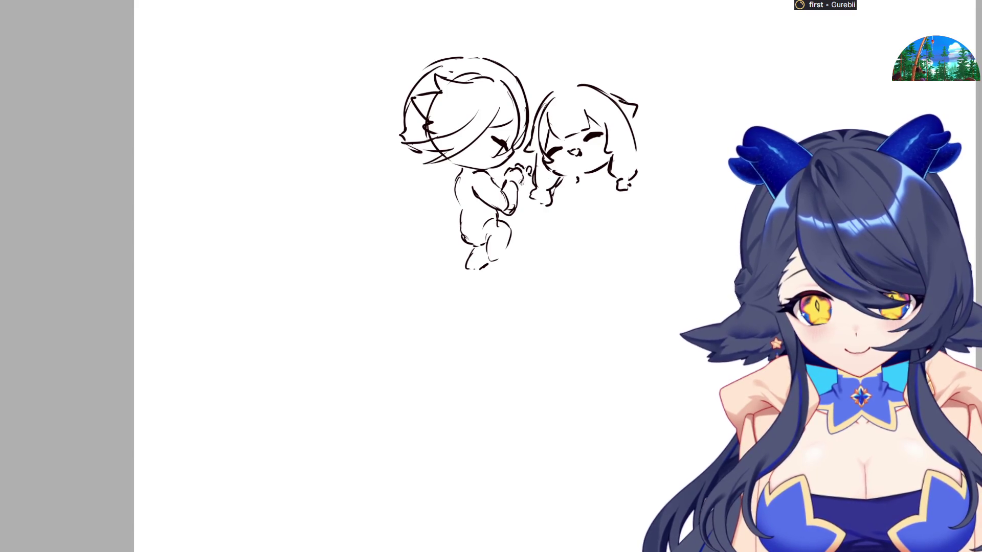
pyautogui.moveTo(563, 187)
pyautogui.mouseDown()
pyautogui.moveTo(578, 183)
pyautogui.moveTo(565, 203)
pyautogui.mouseUp()
pyautogui.moveTo(616, 174); pyautogui.dragTo(601, 183)
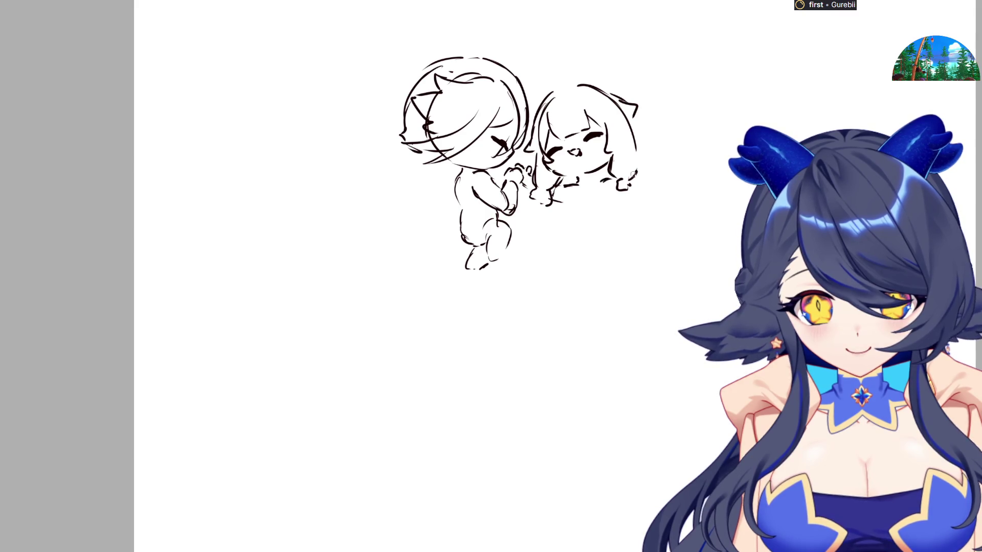
pyautogui.moveTo(555, 188)
pyautogui.mouseDown()
pyautogui.moveTo(578, 182)
pyautogui.moveTo(565, 210)
pyautogui.moveTo(570, 258)
pyautogui.moveTo(581, 264)
pyautogui.moveTo(599, 235)
pyautogui.moveTo(611, 260)
pyautogui.moveTo(618, 253)
pyautogui.mouseUp()
pyautogui.moveTo(610, 195); pyautogui.dragTo(620, 233)
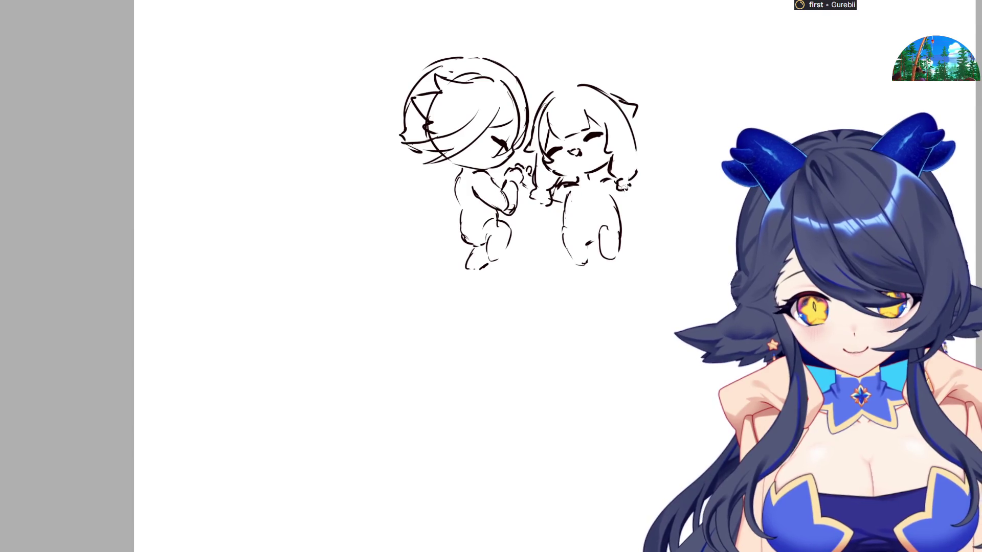
pyautogui.moveTo(635, 184)
pyautogui.mouseDown()
pyautogui.moveTo(647, 167)
pyautogui.moveTo(640, 197)
pyautogui.moveTo(622, 207)
pyautogui.mouseUp()
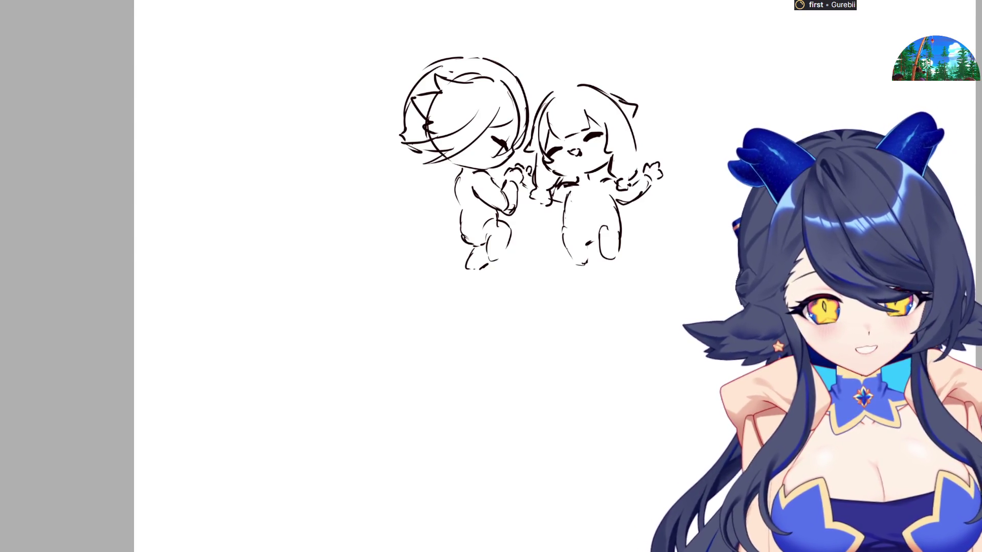
pyautogui.hotkey('ctrl', 't')
pyautogui.moveTo(532, 161); pyautogui.dragTo(281, 132)
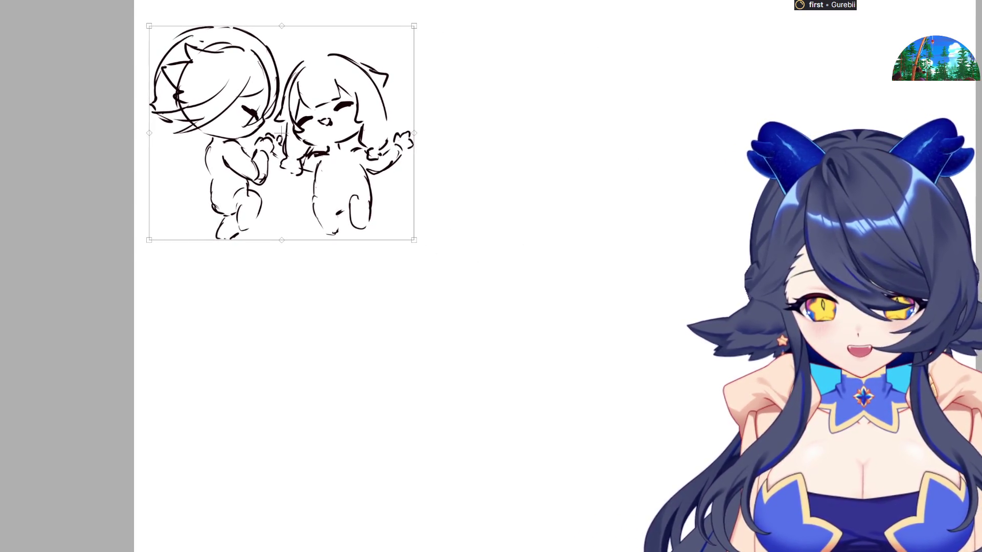
# Step: Commit the chibi pair's move to the top-left and draw a diaper waistband on the right chibi
pyautogui.press('Return')
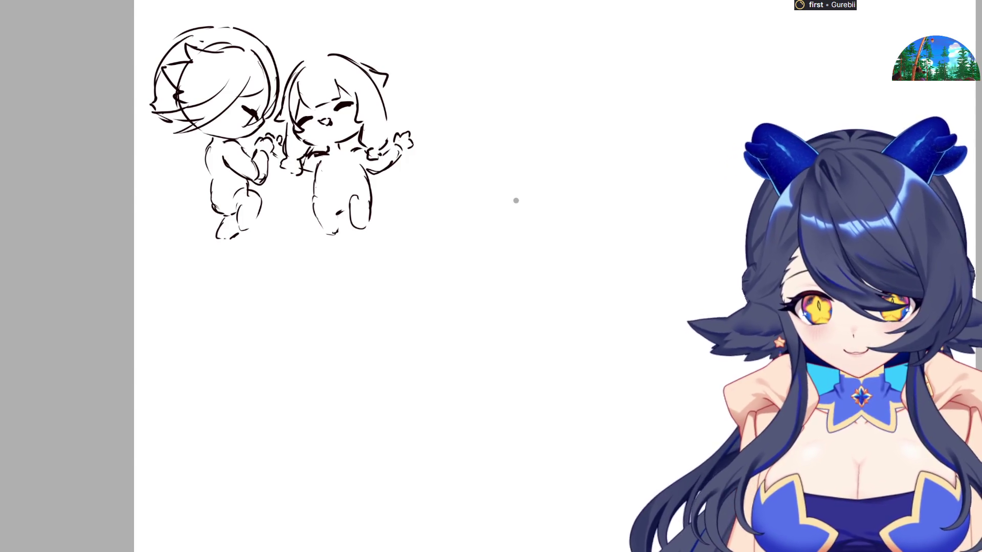
pyautogui.scroll(-2, 682, 203)
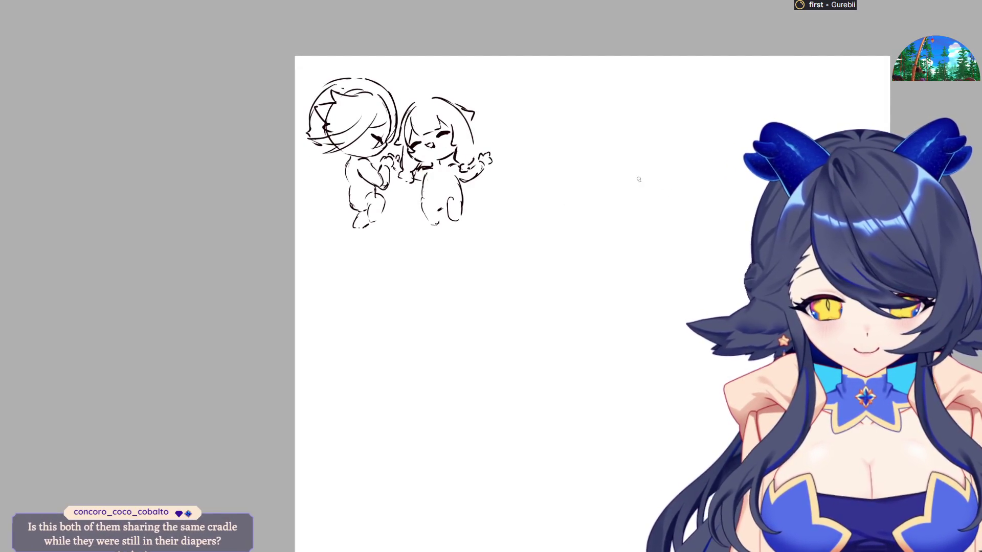
pyautogui.scroll(2, 555, 116)
pyautogui.scroll(1, 437, 159)
pyautogui.scroll(-1, 544, 170)
pyautogui.scroll(1, 550, 166)
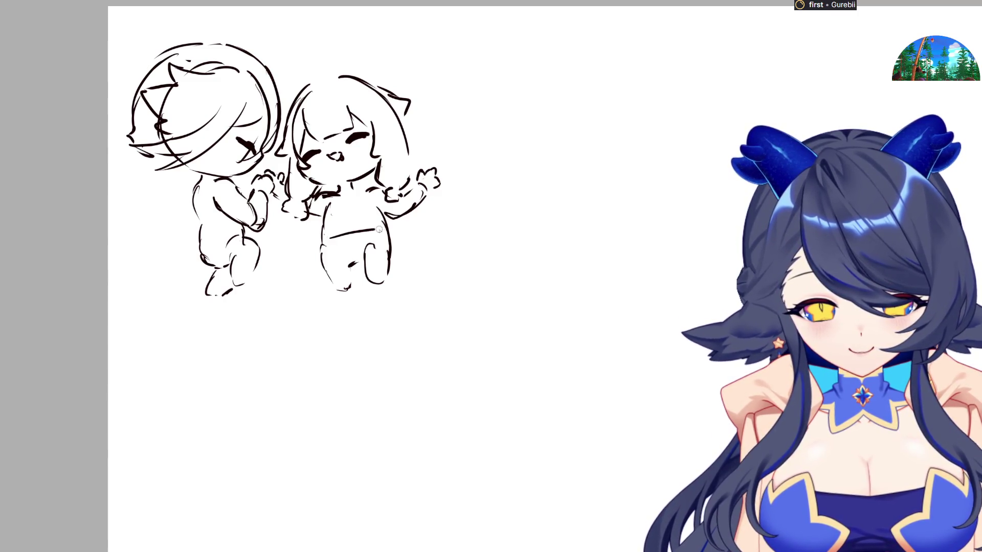
pyautogui.moveTo(341, 258)
pyautogui.mouseDown()
pyautogui.moveTo(353, 229)
pyautogui.moveTo(369, 251)
pyautogui.moveTo(347, 236)
pyautogui.moveTo(355, 264)
pyautogui.moveTo(366, 262)
pyautogui.mouseUp()
# Step: Add diaper dots, a neck line, and a diaper detail to both chibis
pyautogui.click(360, 237)
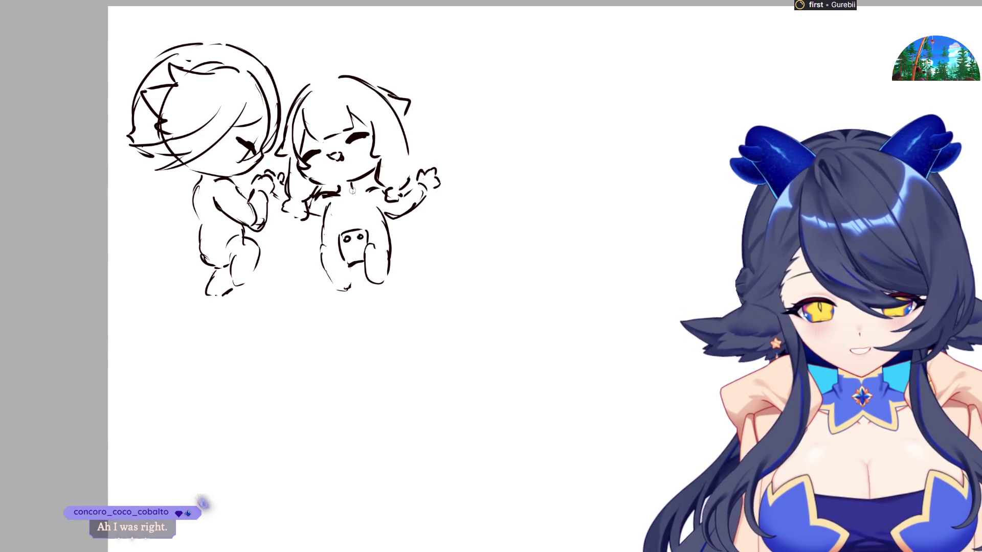
pyautogui.moveTo(339, 189); pyautogui.dragTo(377, 190)
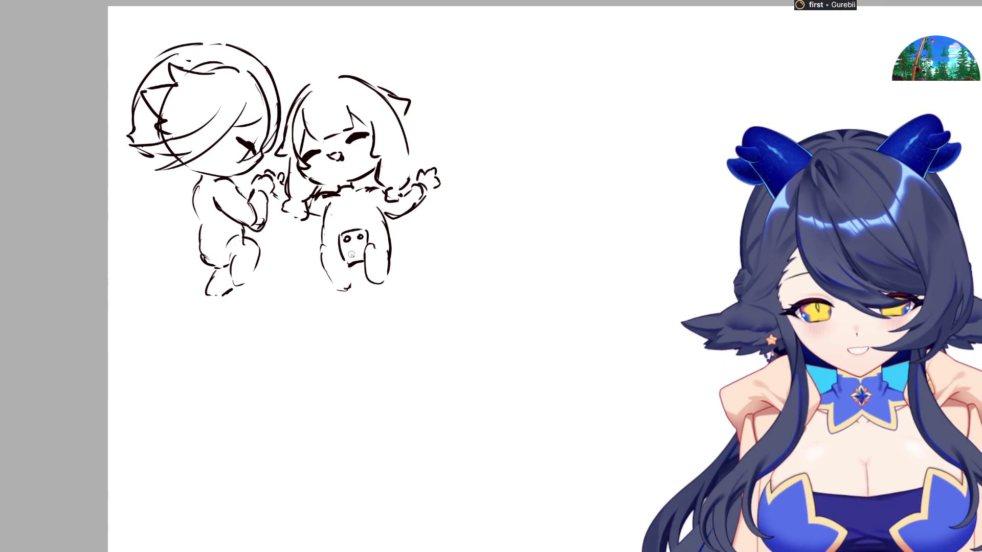
pyautogui.moveTo(200, 237)
pyautogui.mouseDown()
pyautogui.moveTo(216, 245)
pyautogui.moveTo(206, 238)
pyautogui.mouseUp()
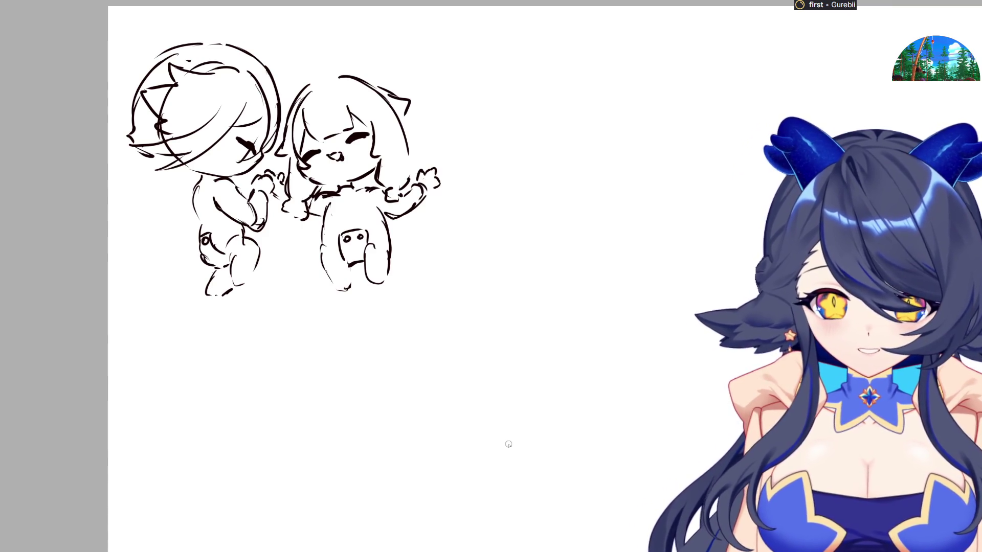
# Step: Draw a new round head outline with crosshair guide lines to the right of the chibis
pyautogui.moveTo(657, 78)
pyautogui.mouseDown()
pyautogui.moveTo(620, 139)
pyautogui.moveTo(629, 164)
pyautogui.mouseUp()
pyautogui.moveTo(668, 77)
pyautogui.mouseDown()
pyautogui.moveTo(724, 83)
pyautogui.moveTo(740, 115)
pyautogui.mouseUp()
pyautogui.hotkey('ctrl', 'z')
pyautogui.moveTo(659, 105)
pyautogui.mouseDown()
pyautogui.moveTo(666, 197)
pyautogui.moveTo(653, 172)
pyautogui.moveTo(694, 146)
pyautogui.moveTo(661, 139)
pyautogui.moveTo(705, 133)
pyautogui.mouseUp()
pyautogui.hotkey('ctrl', 'z')
pyautogui.hotkey('ctrl', 'z')
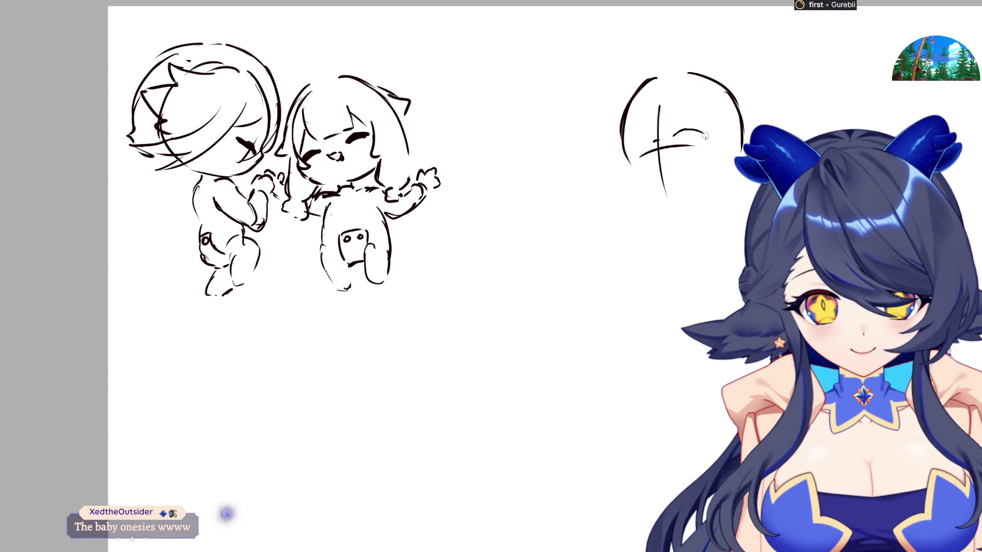
# Step: Sketch the neck and shoulder below the face, removing a stray line beneath them
pyautogui.moveTo(665, 231)
pyautogui.mouseDown()
pyautogui.moveTo(644, 240)
pyautogui.moveTo(644, 253)
pyautogui.mouseUp()
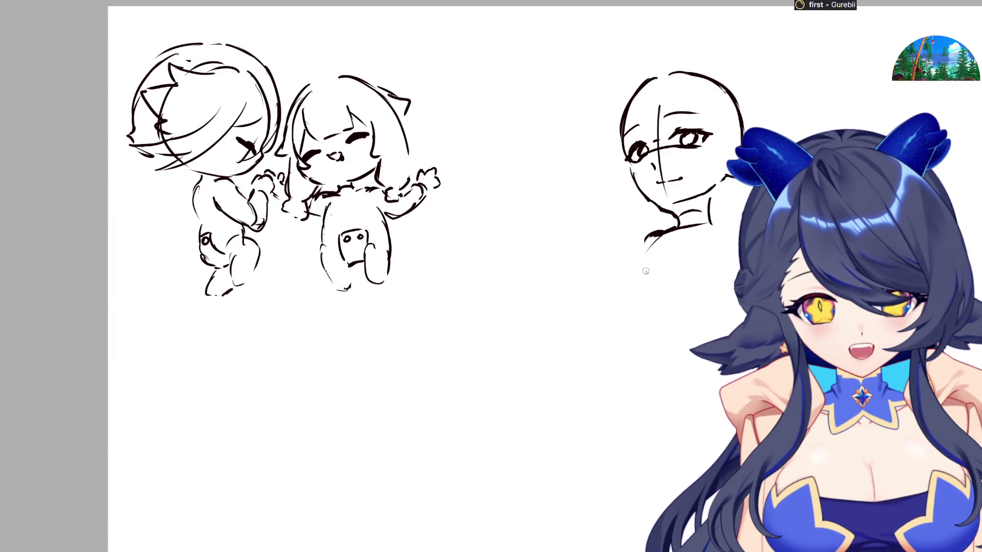
pyautogui.moveTo(654, 288); pyautogui.dragTo(712, 282)
pyautogui.hotkey('ctrl', 'z')
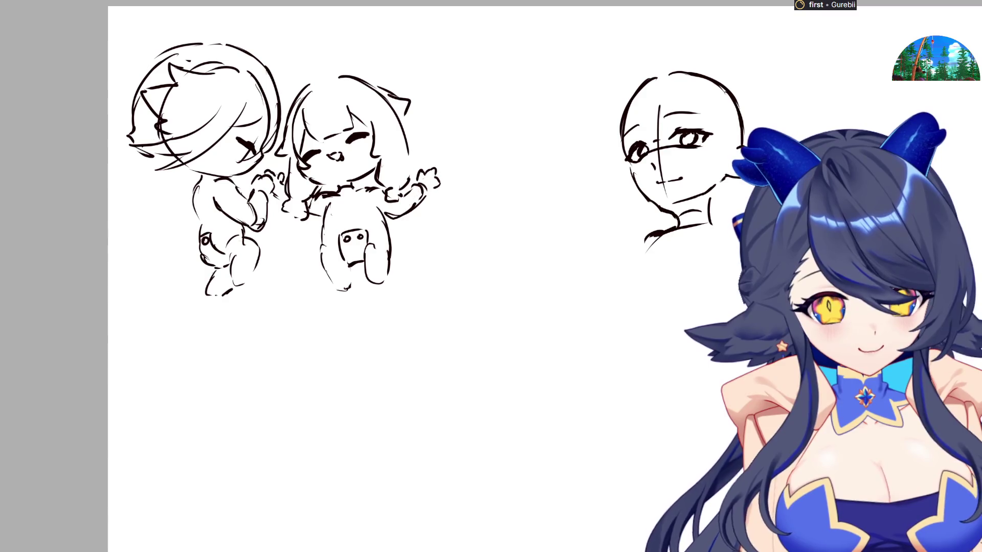
# Step: Lighten the face sketch to a faint grey guide with a large soft eraser
pyautogui.moveTo(721, 30)
pyautogui.mouseDown()
pyautogui.moveTo(683, 164)
pyautogui.moveTo(598, 120)
pyautogui.moveTo(737, 90)
pyautogui.moveTo(636, 230)
pyautogui.moveTo(723, 164)
pyautogui.mouseUp()
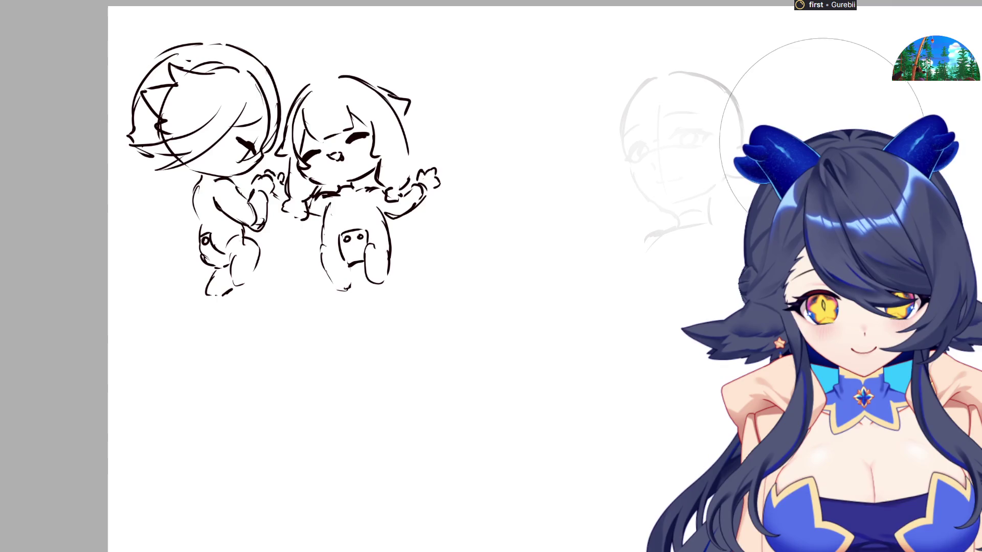
pyautogui.press('e')
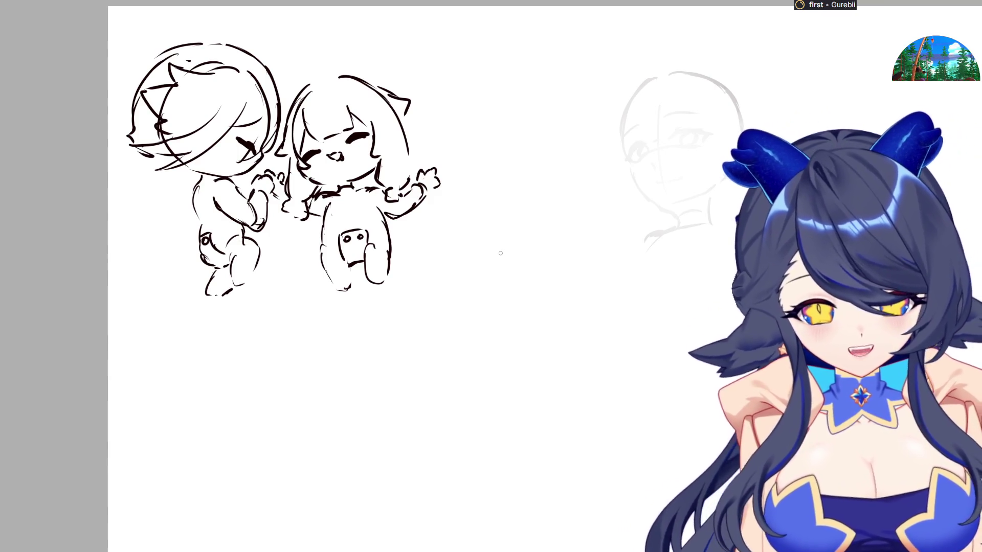
pyautogui.scroll(5, 685, 86)
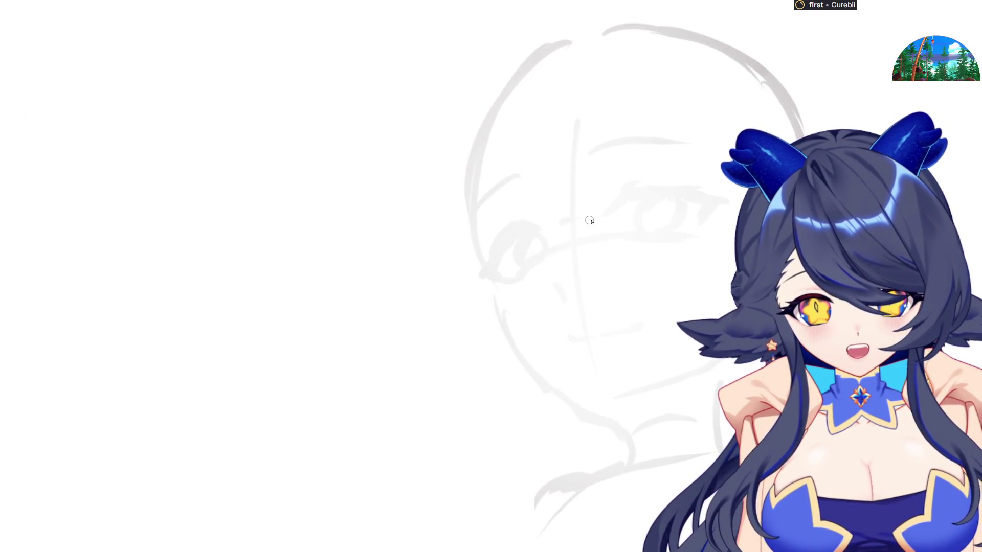
# Step: Ink the near eye's upper eyelid, crease and outline, checking it in a mirrored view
pyautogui.moveTo(604, 213)
pyautogui.mouseDown()
pyautogui.moveTo(652, 187)
pyautogui.moveTo(719, 191)
pyautogui.moveTo(703, 199)
pyautogui.mouseUp()
pyautogui.moveTo(616, 204); pyautogui.dragTo(698, 201)
pyautogui.hotkey('ctrl', 'z')
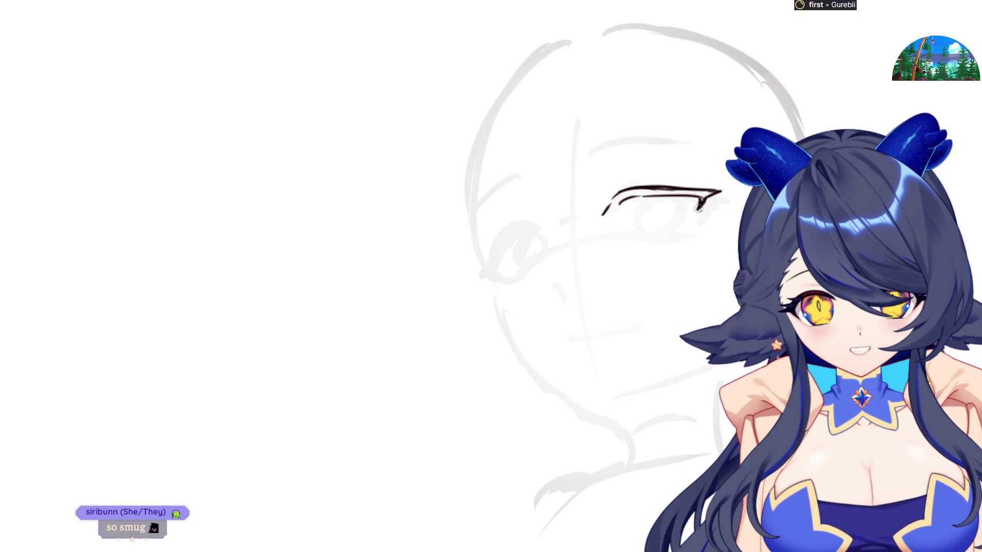
pyautogui.press('m')
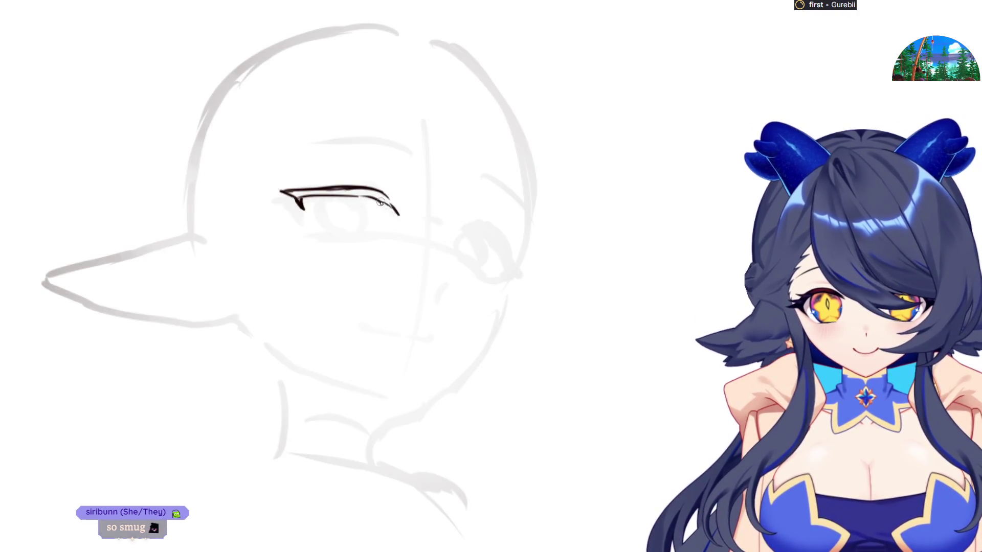
pyautogui.press('m')
pyautogui.moveTo(647, 197)
pyautogui.mouseDown()
pyautogui.moveTo(636, 225)
pyautogui.moveTo(646, 231)
pyautogui.mouseUp()
pyautogui.moveTo(676, 198)
pyautogui.mouseDown()
pyautogui.moveTo(678, 221)
pyautogui.moveTo(653, 234)
pyautogui.mouseUp()
pyautogui.press('m')
pyautogui.moveTo(311, 219)
pyautogui.mouseDown()
pyautogui.moveTo(357, 238)
pyautogui.moveTo(332, 236)
pyautogui.moveTo(382, 238)
pyautogui.mouseUp()
pyautogui.hotkey('ctrl', 'z')
pyautogui.hotkey('ctrl', 'z')
pyautogui.hotkey('ctrl', 'z')
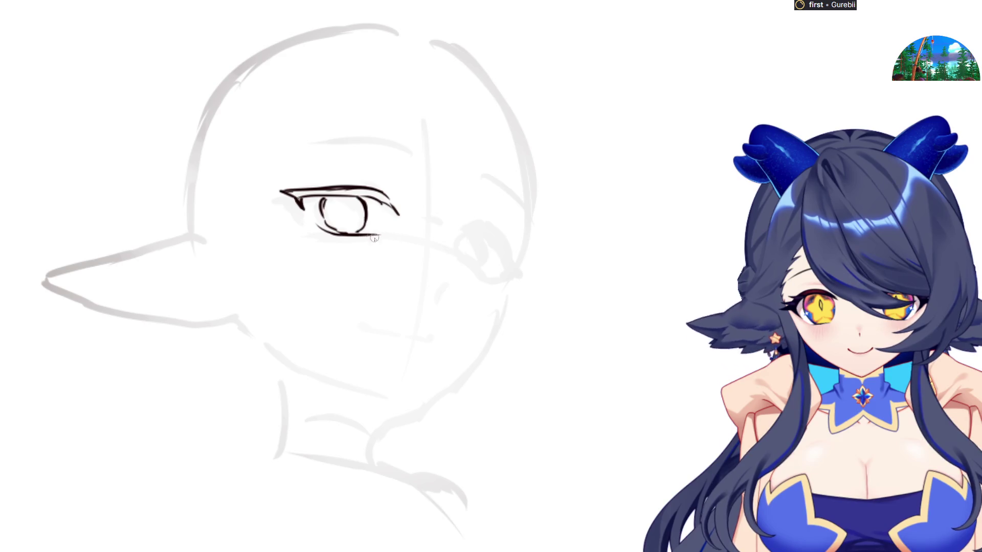
pyautogui.press('m')
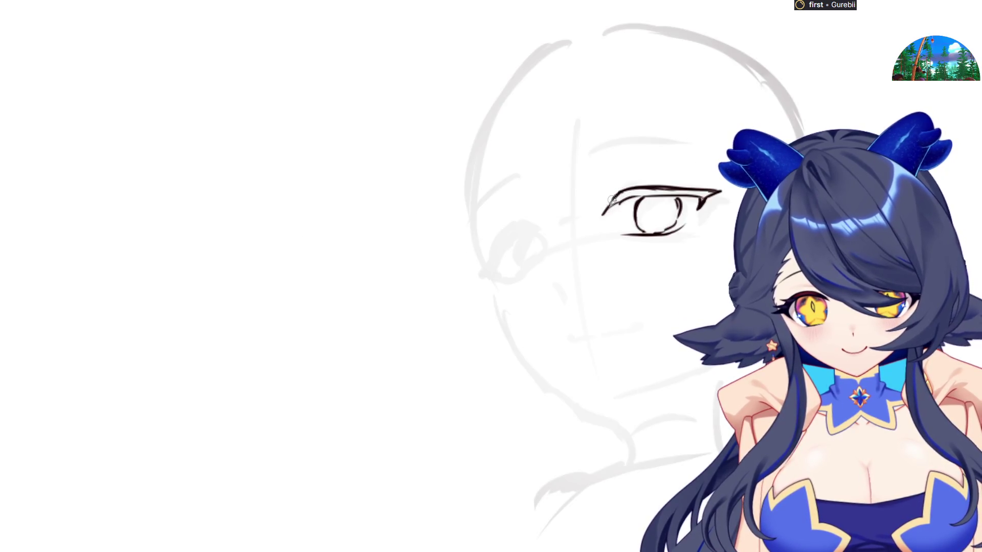
pyautogui.press('m')
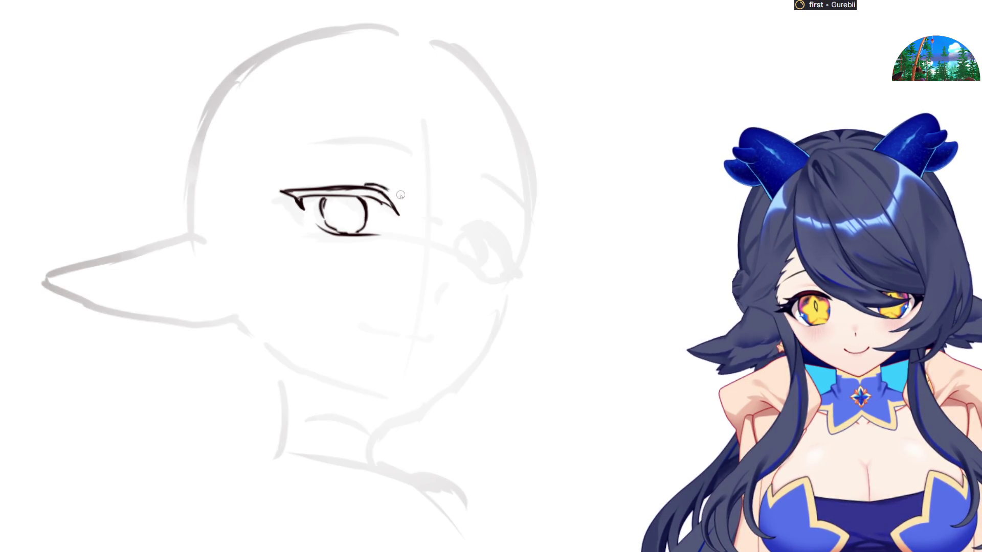
pyautogui.press('m')
# Step: Draw the eyebrow and nose, then erase the nose's upper stroke with a smaller brush
pyautogui.moveTo(583, 162)
pyautogui.mouseDown()
pyautogui.moveTo(684, 152)
pyautogui.moveTo(601, 158)
pyautogui.moveTo(674, 152)
pyautogui.mouseUp()
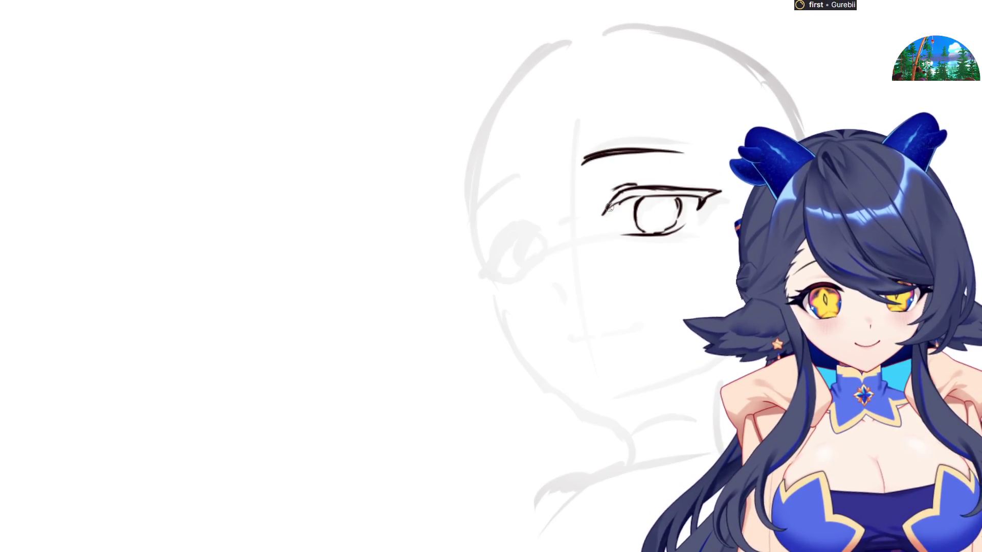
pyautogui.moveTo(558, 278)
pyautogui.mouseDown()
pyautogui.moveTo(567, 288)
pyautogui.moveTo(550, 278)
pyautogui.mouseUp()
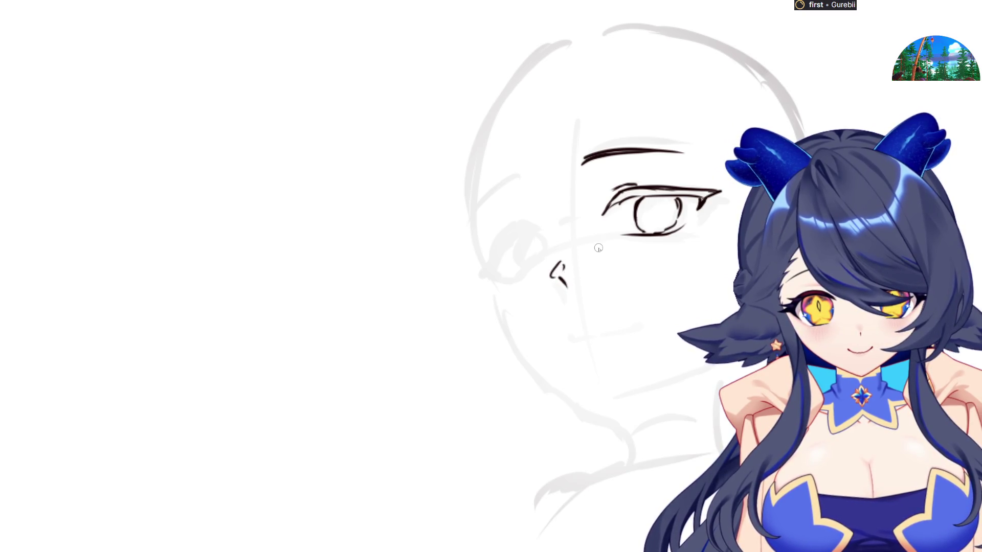
pyautogui.press(']')
pyautogui.press('[')
pyautogui.press('[')
pyautogui.press('[')
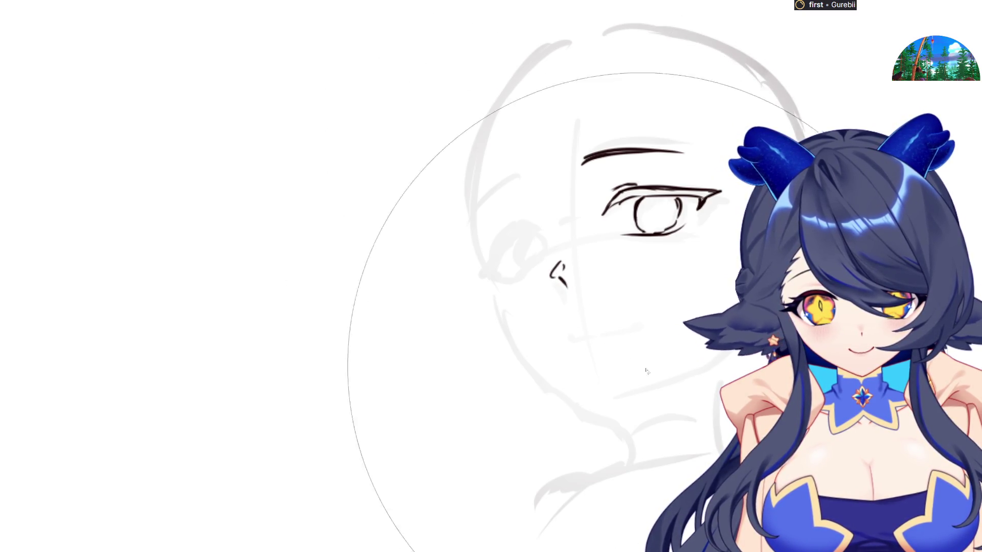
pyautogui.moveTo(587, 274)
pyautogui.mouseDown()
pyautogui.moveTo(548, 281)
pyautogui.moveTo(548, 269)
pyautogui.moveTo(559, 283)
pyautogui.mouseUp()
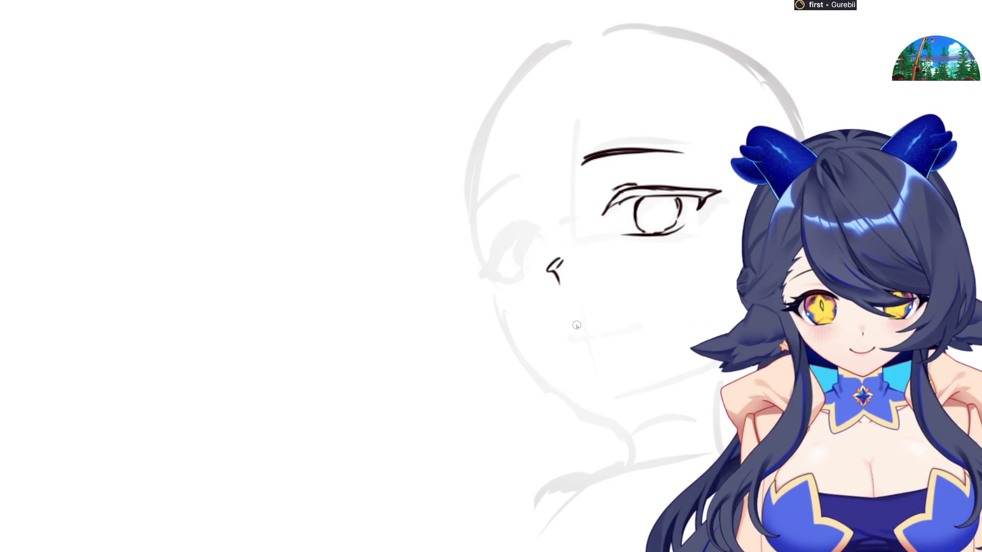
# Step: Ink the small mouth under the nose and begin the far eye
pyautogui.moveTo(569, 326); pyautogui.dragTo(634, 315)
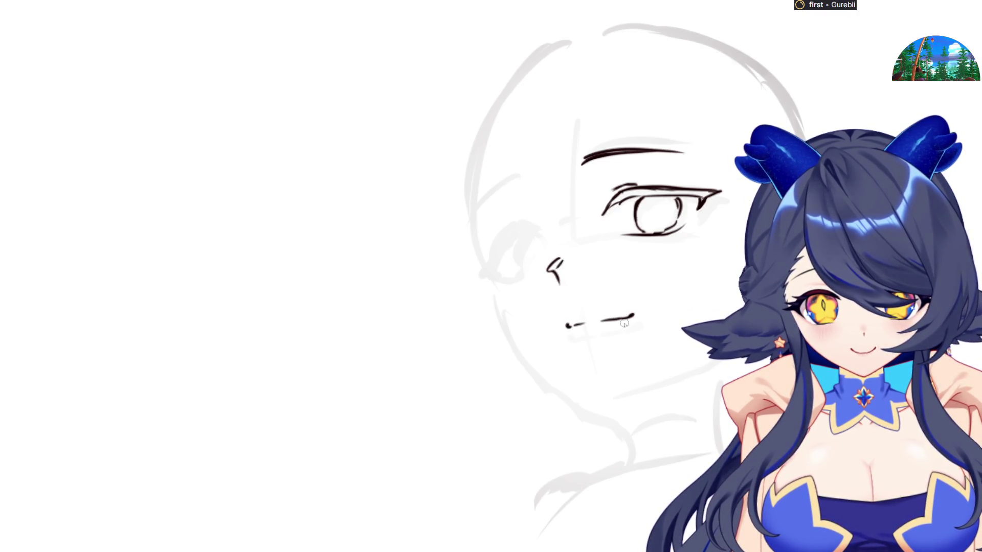
pyautogui.press('m')
pyautogui.press('m')
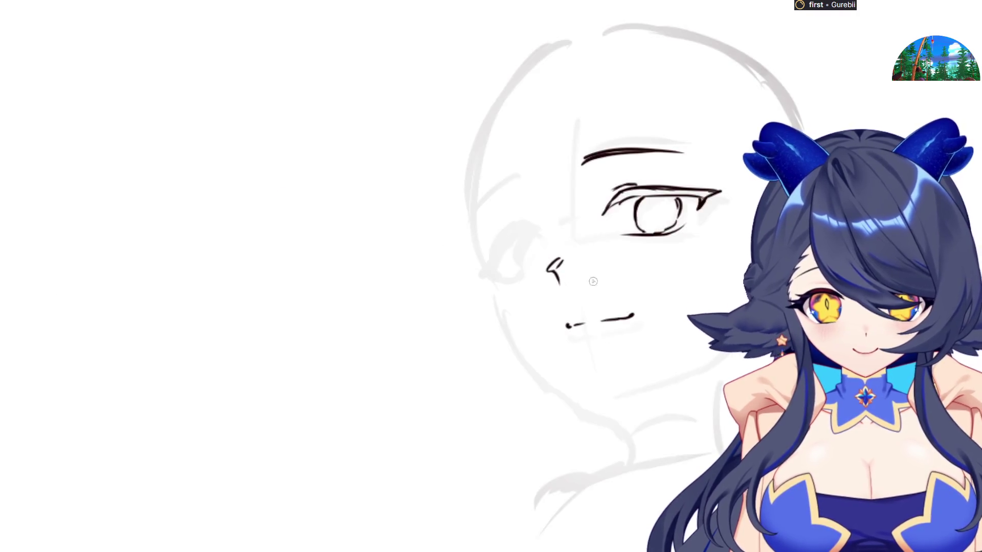
pyautogui.press('m')
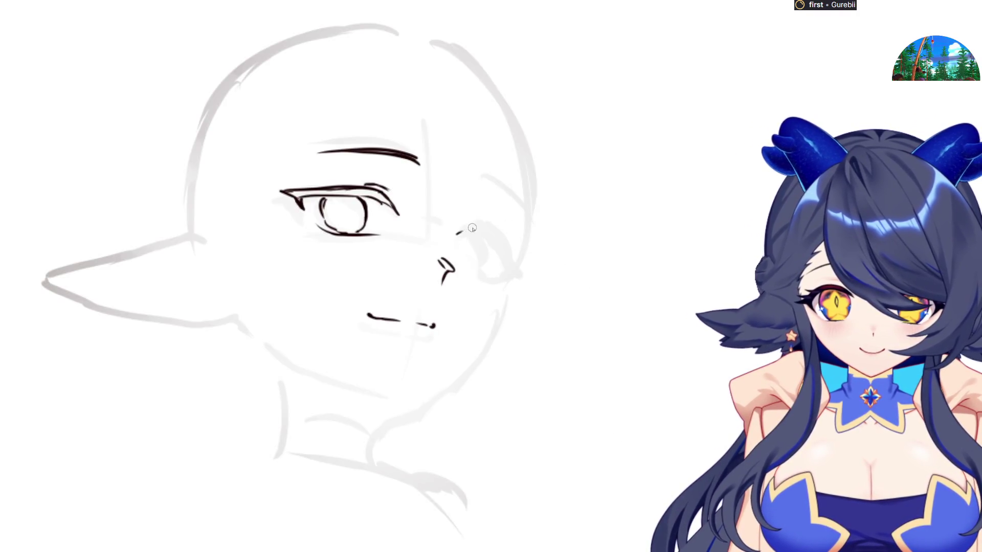
pyautogui.moveTo(455, 235)
pyautogui.mouseDown()
pyautogui.moveTo(468, 228)
pyautogui.moveTo(504, 256)
pyautogui.moveTo(479, 280)
pyautogui.moveTo(496, 278)
pyautogui.moveTo(512, 248)
pyautogui.moveTo(546, 239)
pyautogui.moveTo(513, 263)
pyautogui.moveTo(524, 277)
pyautogui.moveTo(542, 267)
pyautogui.moveTo(535, 271)
pyautogui.mouseUp()
# Step: Ink the far eye, its brow and the cheek line ending in a tick at the chin
pyautogui.press('m')
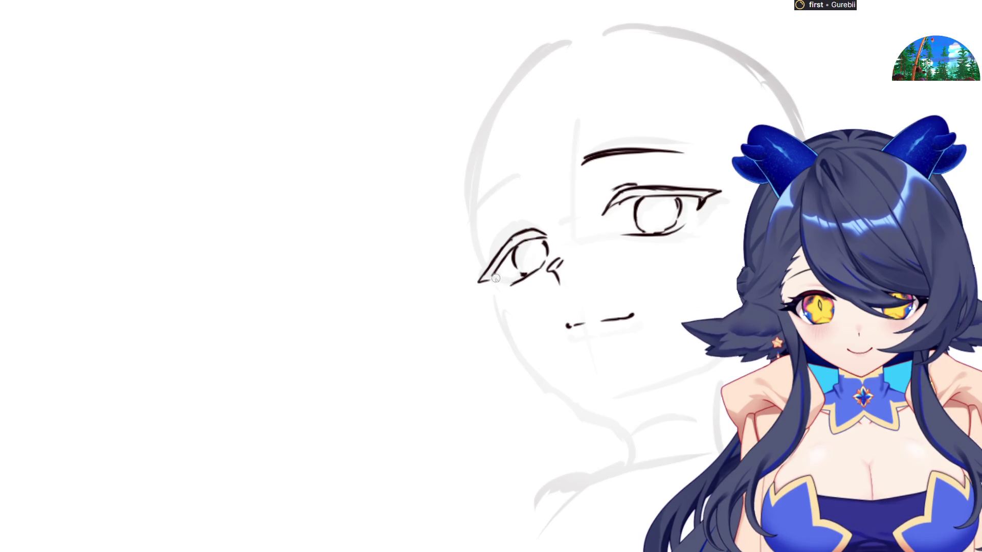
pyautogui.press('m')
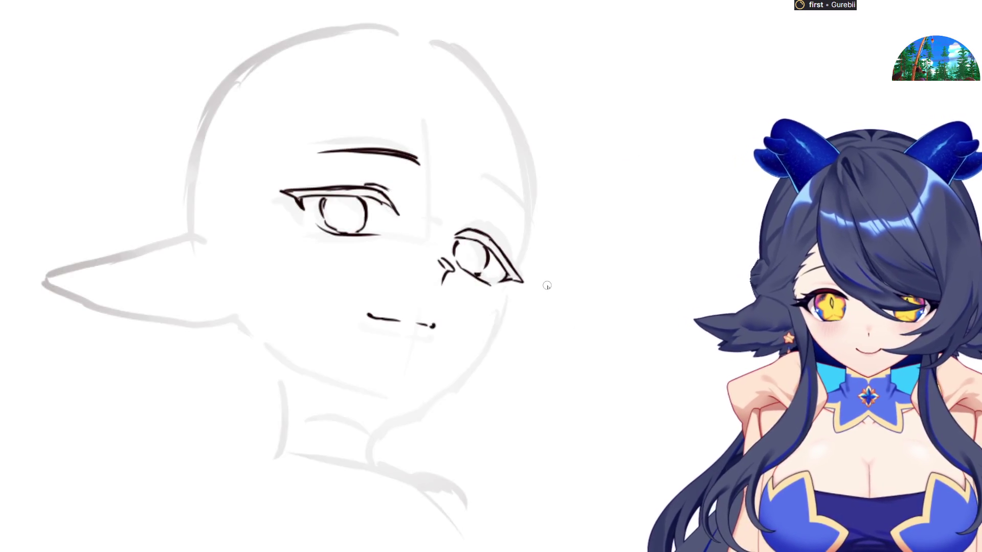
pyautogui.press('m')
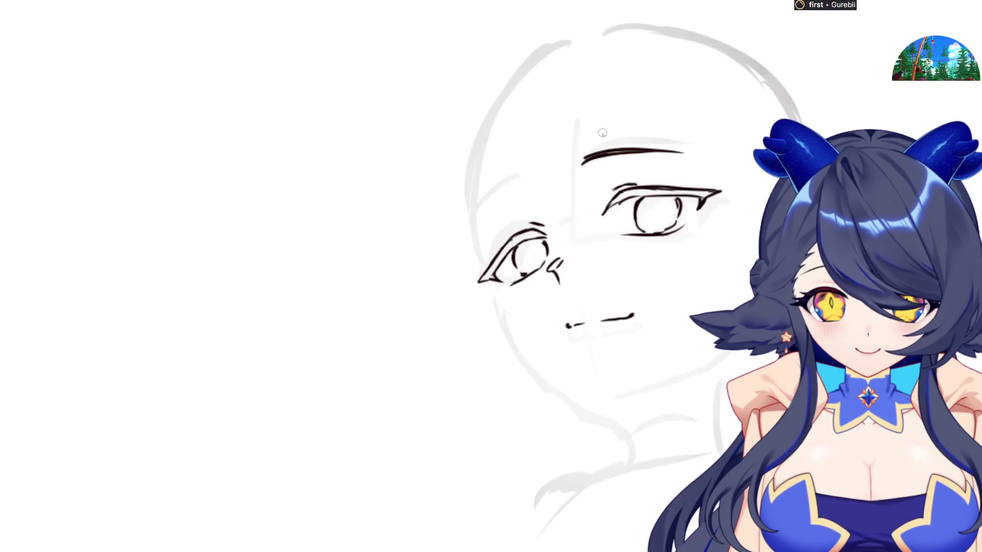
pyautogui.moveTo(524, 179)
pyautogui.mouseDown()
pyautogui.moveTo(494, 194)
pyautogui.moveTo(528, 220)
pyautogui.moveTo(472, 226)
pyautogui.moveTo(532, 360)
pyautogui.moveTo(584, 409)
pyautogui.moveTo(604, 411)
pyautogui.mouseUp()
pyautogui.press('m')
pyautogui.press('m')
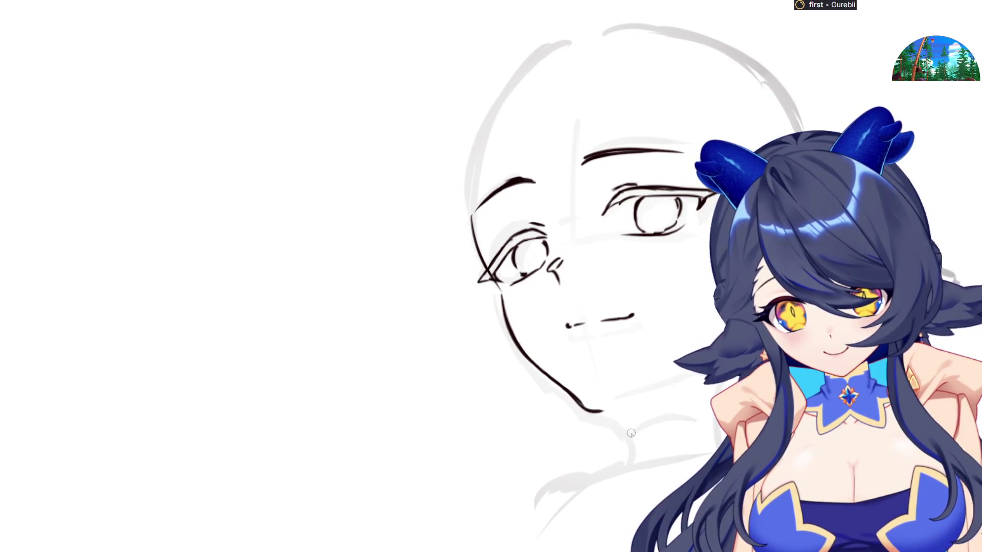
pyautogui.moveTo(613, 414); pyautogui.dragTo(630, 428)
# Step: Redo the chin's end and ink the neck line down from the jaw
pyautogui.press('m')
pyautogui.press('m')
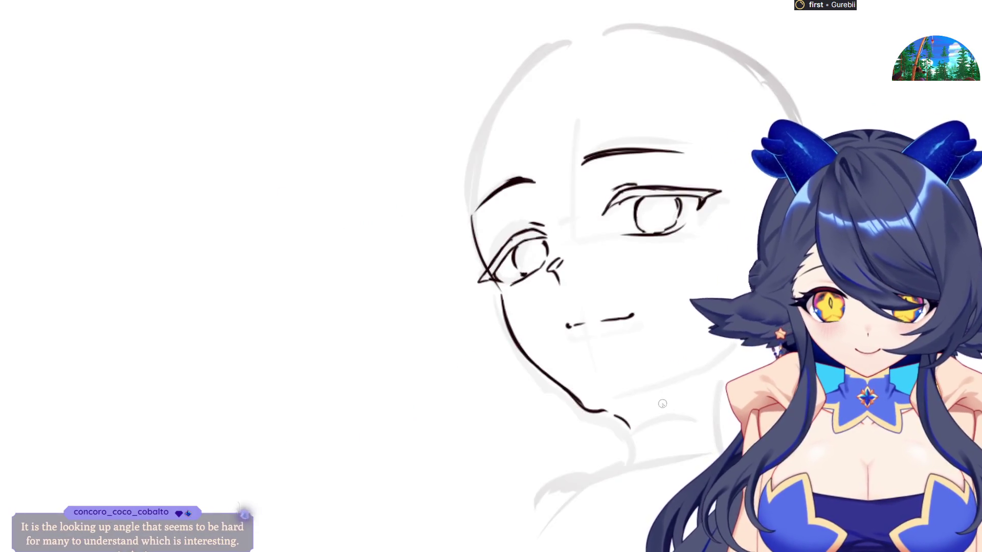
pyautogui.hotkey('ctrl', 'z')
pyautogui.moveTo(594, 410)
pyautogui.mouseDown()
pyautogui.moveTo(620, 407)
pyautogui.moveTo(626, 422)
pyautogui.mouseUp()
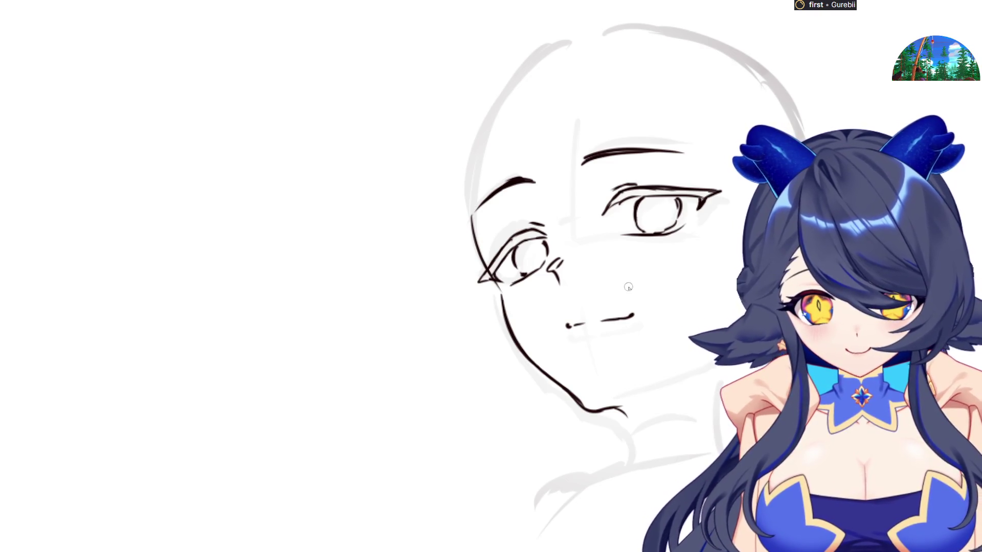
pyautogui.moveTo(621, 409)
pyautogui.mouseDown()
pyautogui.moveTo(636, 455)
pyautogui.moveTo(662, 457)
pyautogui.moveTo(649, 402)
pyautogui.moveTo(680, 396)
pyautogui.mouseUp()
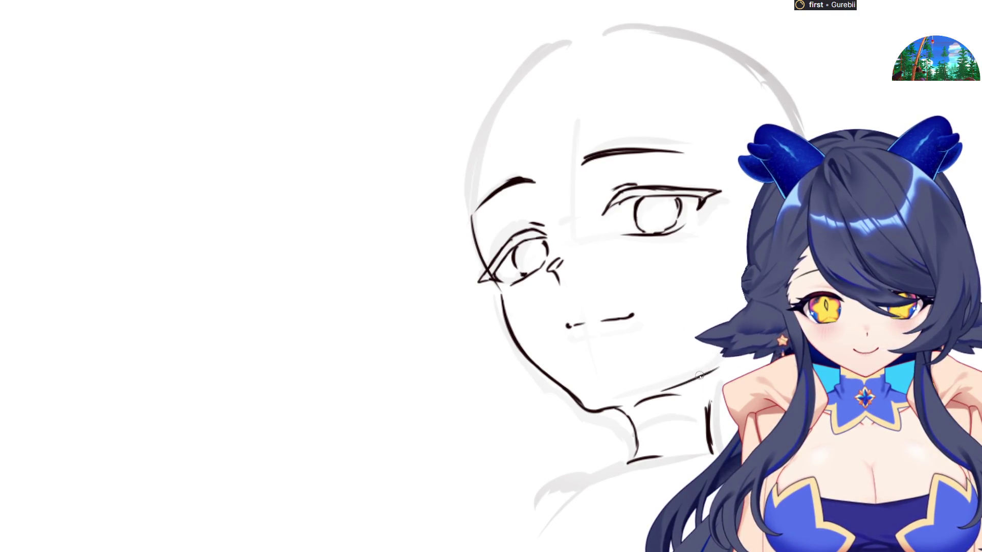
# Step: Trace the back outline of the head across the crown in dark ink
pyautogui.press('h')
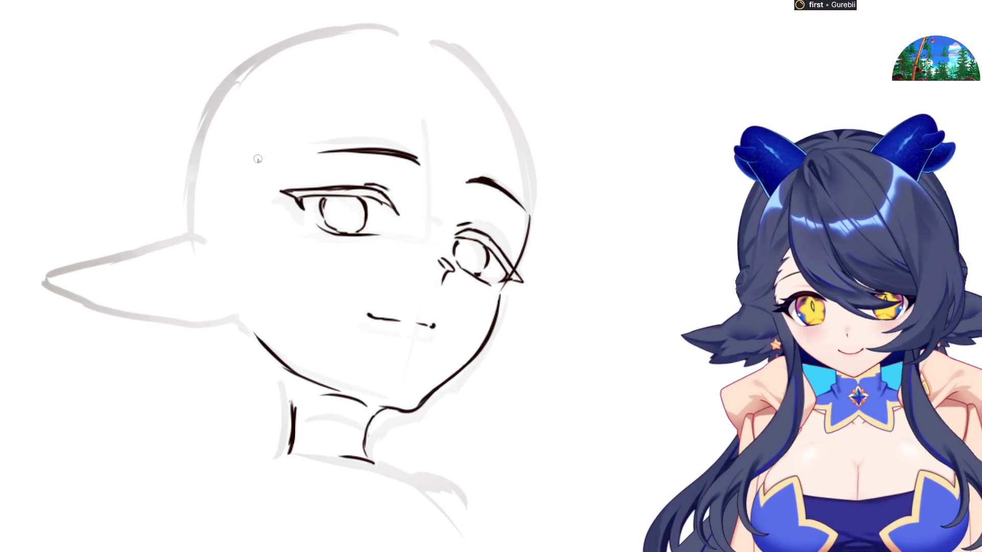
pyautogui.press('h')
pyautogui.moveTo(486, 119)
pyautogui.mouseDown()
pyautogui.moveTo(471, 200)
pyautogui.moveTo(491, 107)
pyautogui.moveTo(532, 66)
pyautogui.moveTo(599, 36)
pyautogui.moveTo(773, 88)
pyautogui.mouseUp()
# Step: Ink the head's top-right skull outline after two discarded attempts
pyautogui.hotkey('ctrl', 'z')
pyautogui.moveTo(658, 32); pyautogui.dragTo(745, 77)
pyautogui.hotkey('ctrl', 'z')
pyautogui.hotkey('ctrl', 'z')
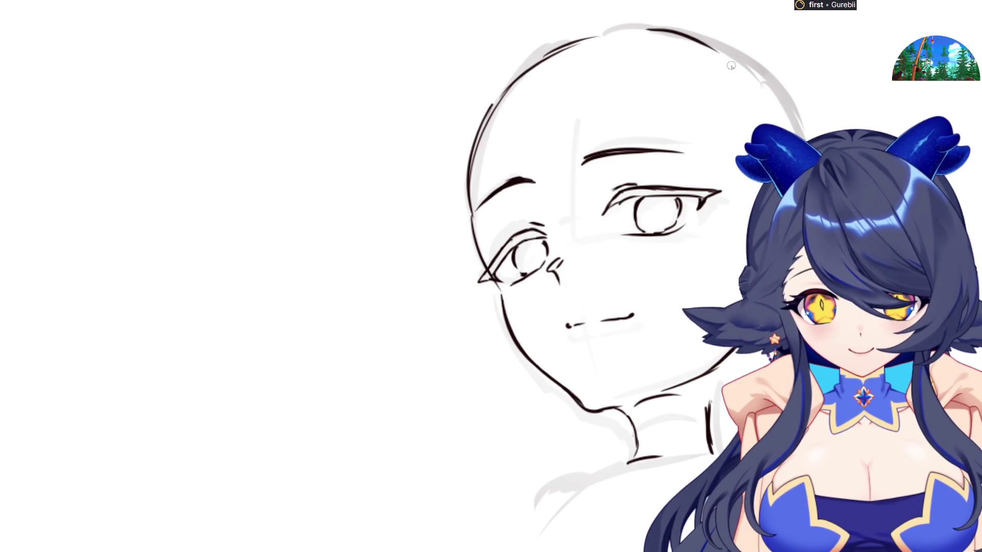
pyautogui.moveTo(694, 40)
pyautogui.mouseDown()
pyautogui.moveTo(747, 75)
pyautogui.moveTo(769, 106)
pyautogui.mouseUp()
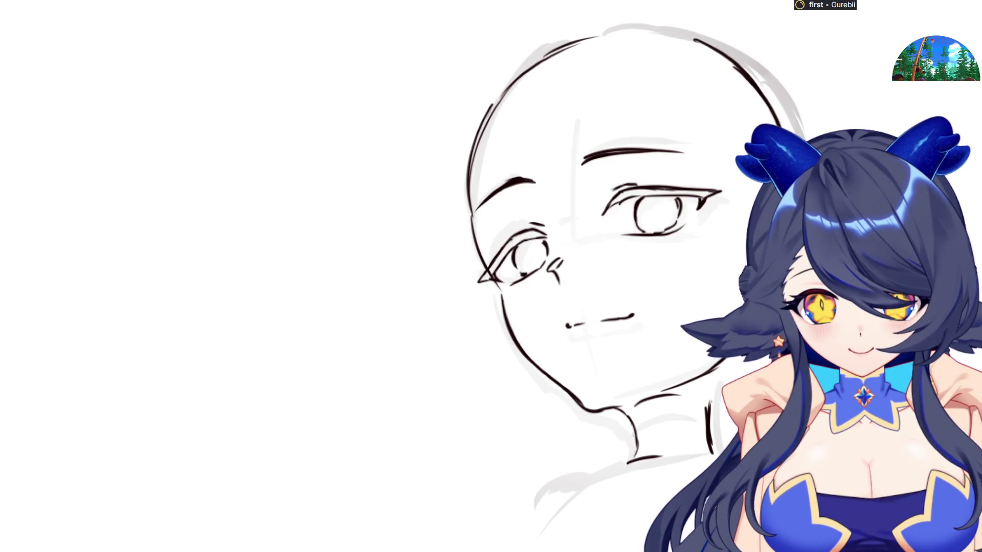
# Step: Erase and re-ink the upper-left head outline and the side from ear to jaw
pyautogui.press('h')
pyautogui.moveTo(220, 231)
pyautogui.mouseDown()
pyautogui.moveTo(284, 49)
pyautogui.moveTo(205, 143)
pyautogui.moveTo(258, 60)
pyautogui.moveTo(200, 201)
pyautogui.mouseUp()
pyautogui.moveTo(232, 90)
pyautogui.mouseDown()
pyautogui.moveTo(202, 225)
pyautogui.moveTo(211, 263)
pyautogui.moveTo(239, 305)
pyautogui.mouseUp()
pyautogui.moveTo(204, 240); pyautogui.dragTo(239, 308)
pyautogui.press('h')
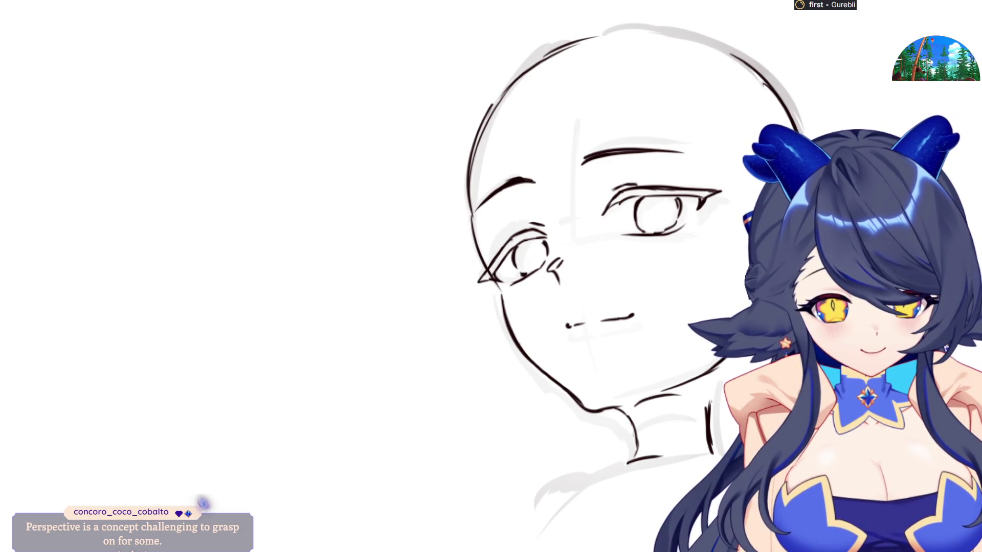
pyautogui.press('h')
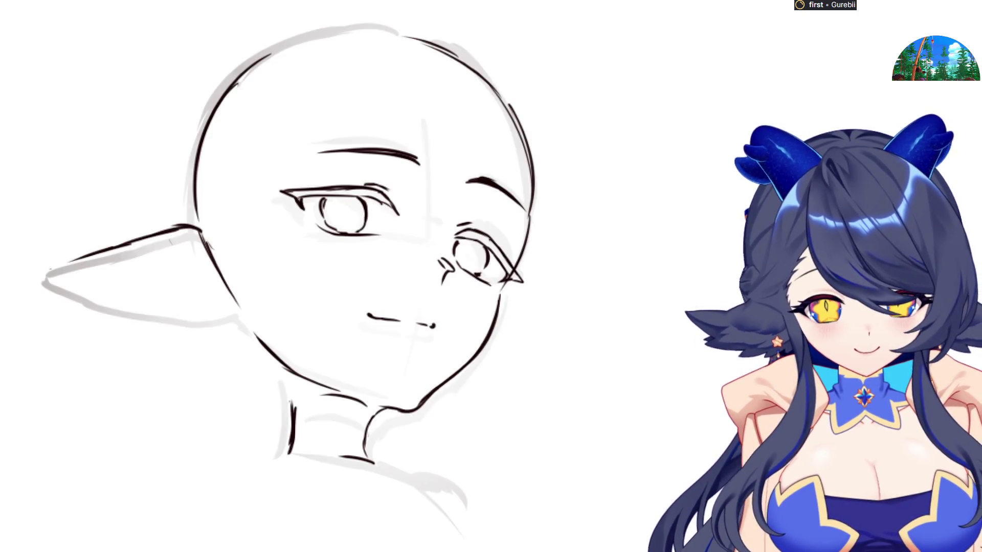
# Step: Ink the pointed ear's edges and inner fold to complete the head's line art
pyautogui.moveTo(41, 277)
pyautogui.mouseDown()
pyautogui.moveTo(80, 258)
pyautogui.moveTo(37, 279)
pyautogui.moveTo(172, 317)
pyautogui.moveTo(240, 317)
pyautogui.mouseUp()
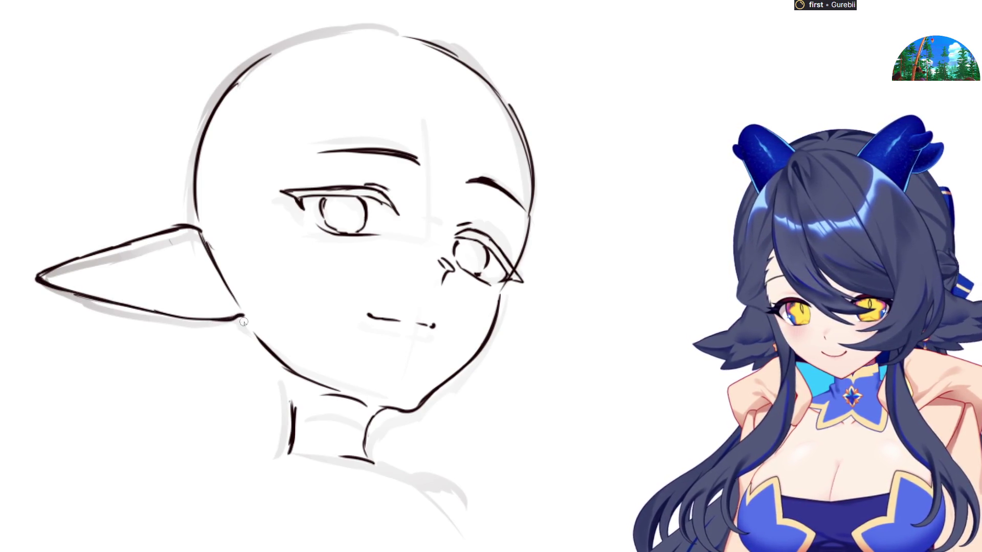
pyautogui.press('m')
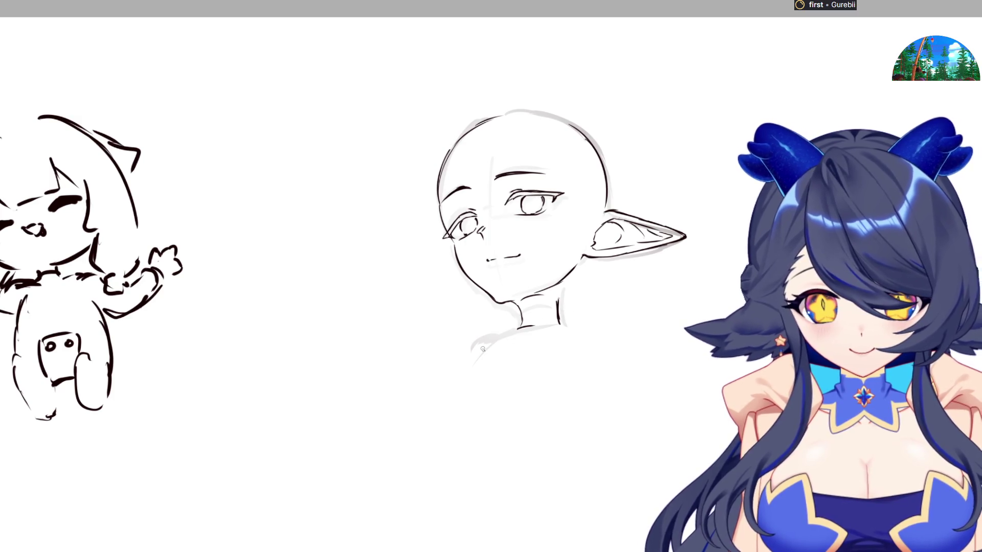
# Step: Darken the jaw below the ear and redraw the back and top-left skull outline
pyautogui.scroll(1, 483, 349)
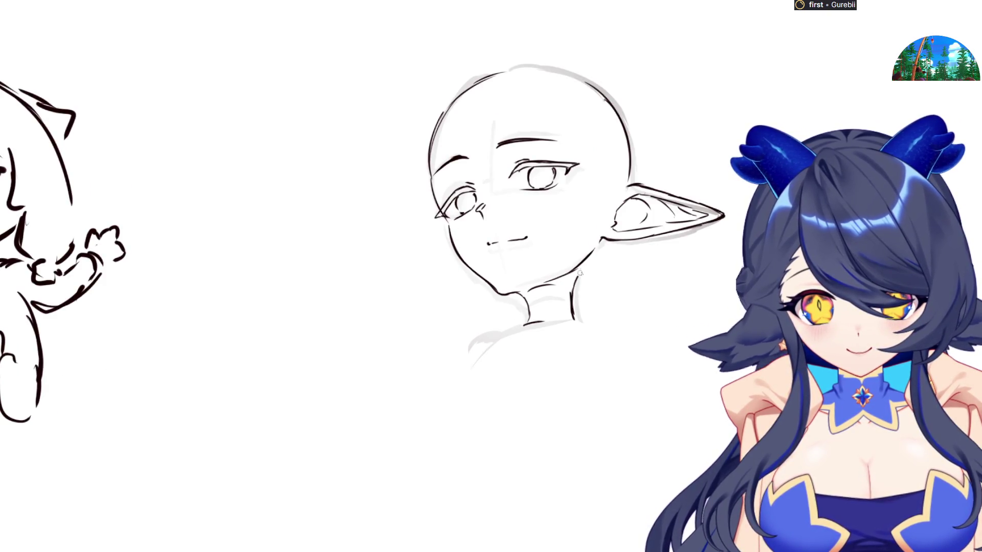
pyautogui.press('m')
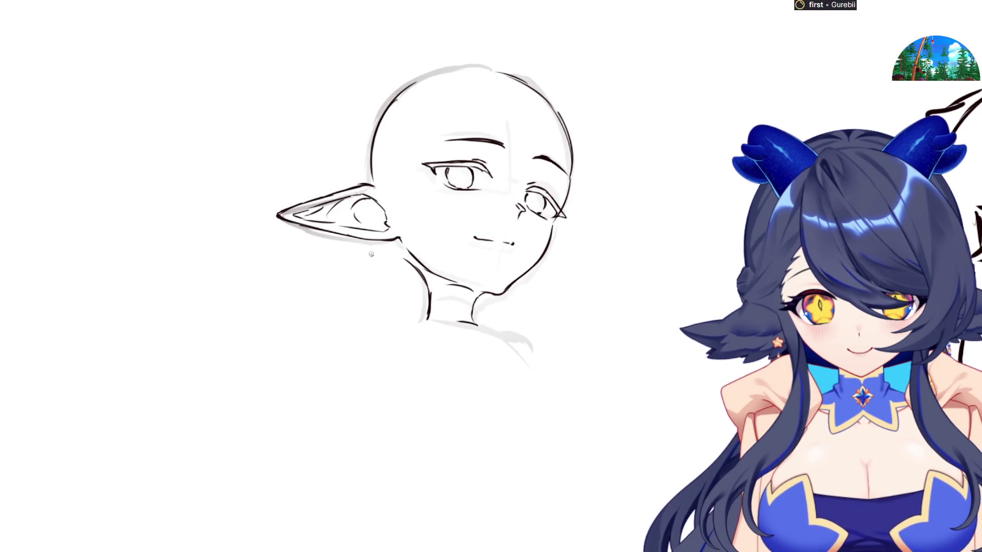
pyautogui.moveTo(387, 247); pyautogui.dragTo(414, 272)
pyautogui.moveTo(380, 116)
pyautogui.mouseDown()
pyautogui.moveTo(358, 188)
pyautogui.moveTo(386, 100)
pyautogui.mouseUp()
pyautogui.moveTo(358, 177)
pyautogui.mouseDown()
pyautogui.moveTo(392, 95)
pyautogui.moveTo(417, 81)
pyautogui.mouseUp()
pyautogui.hotkey('ctrl', 'z')
pyautogui.moveTo(371, 123); pyautogui.dragTo(440, 66)
pyautogui.hotkey('ctrl', 'z')
pyautogui.moveTo(391, 97); pyautogui.dragTo(445, 68)
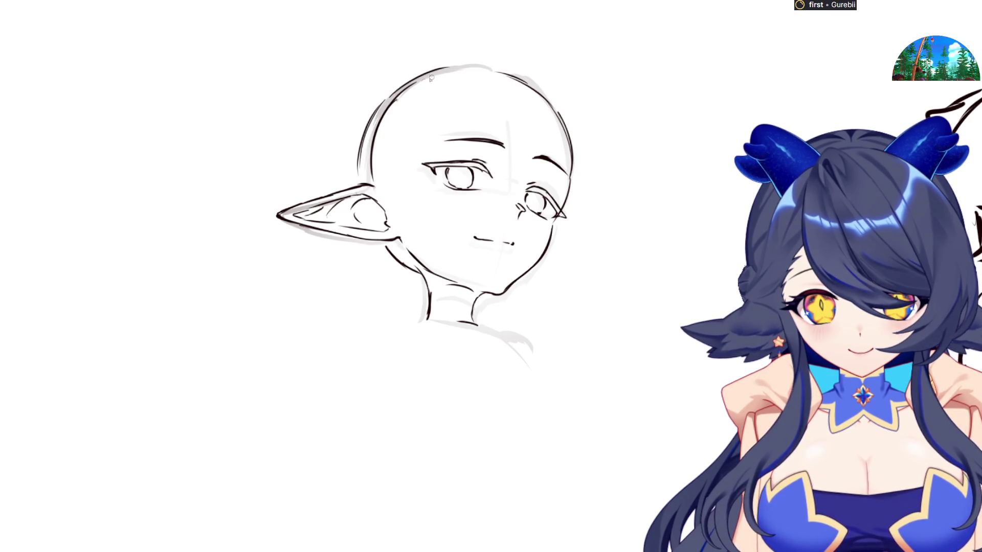
pyautogui.press('m')
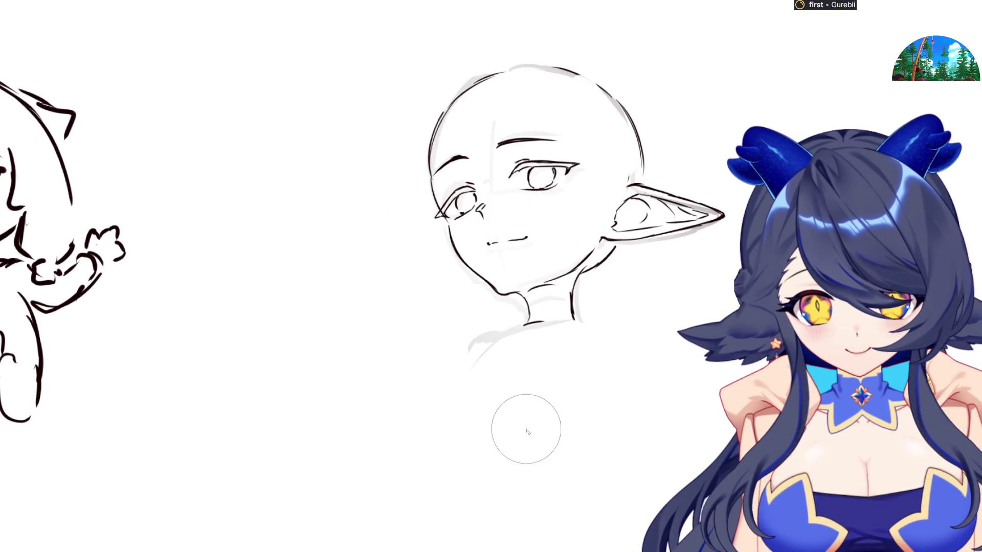
# Step: Add a long curved hair strand beside the cheek and hair along the back of the head
pyautogui.moveTo(491, 91)
pyautogui.mouseDown()
pyautogui.moveTo(542, 135)
pyautogui.moveTo(482, 88)
pyautogui.moveTo(586, 163)
pyautogui.mouseUp()
pyautogui.hotkey('ctrl', 'z')
pyautogui.press('m')
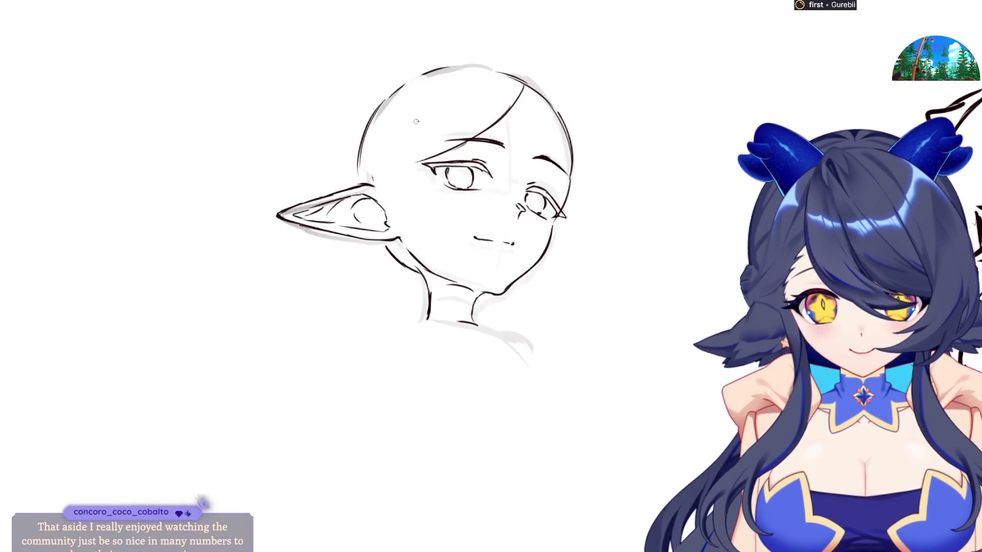
pyautogui.hotkey('ctrl', 'z')
pyautogui.moveTo(414, 115)
pyautogui.mouseDown()
pyautogui.moveTo(419, 169)
pyautogui.moveTo(456, 246)
pyautogui.mouseUp()
pyautogui.moveTo(423, 215); pyautogui.dragTo(435, 240)
pyautogui.moveTo(366, 136); pyautogui.dragTo(399, 239)
pyautogui.moveTo(375, 201)
pyautogui.mouseDown()
pyautogui.moveTo(429, 261)
pyautogui.moveTo(459, 269)
pyautogui.mouseUp()
pyautogui.moveTo(427, 226); pyautogui.dragTo(462, 265)
pyautogui.hotkey('ctrl', 'z')
# Step: Draw the bangs over the forehead, redoing the stroke until it sits right
pyautogui.press('h')
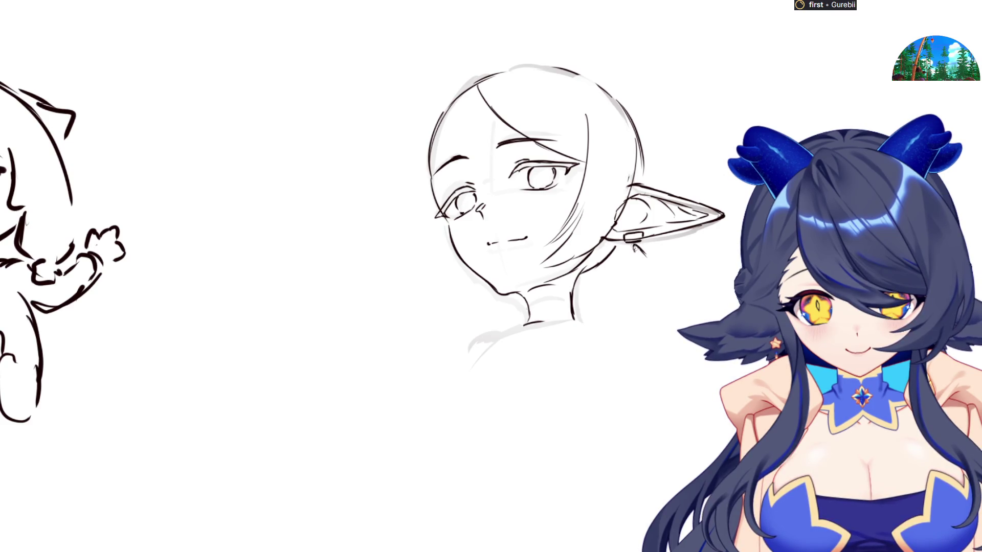
pyautogui.press('h')
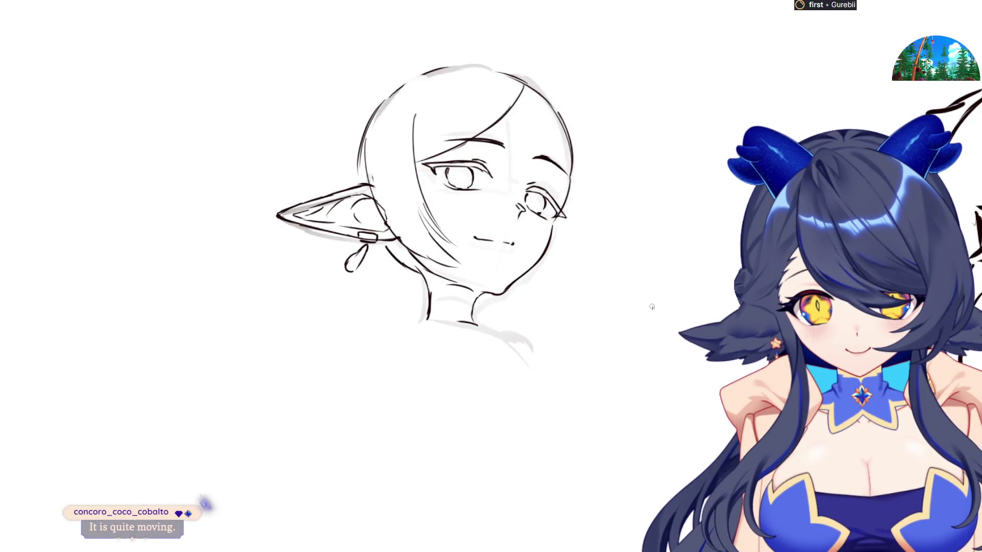
pyautogui.press('h')
pyautogui.press('h')
pyautogui.moveTo(522, 94); pyautogui.dragTo(544, 160)
pyautogui.press('h')
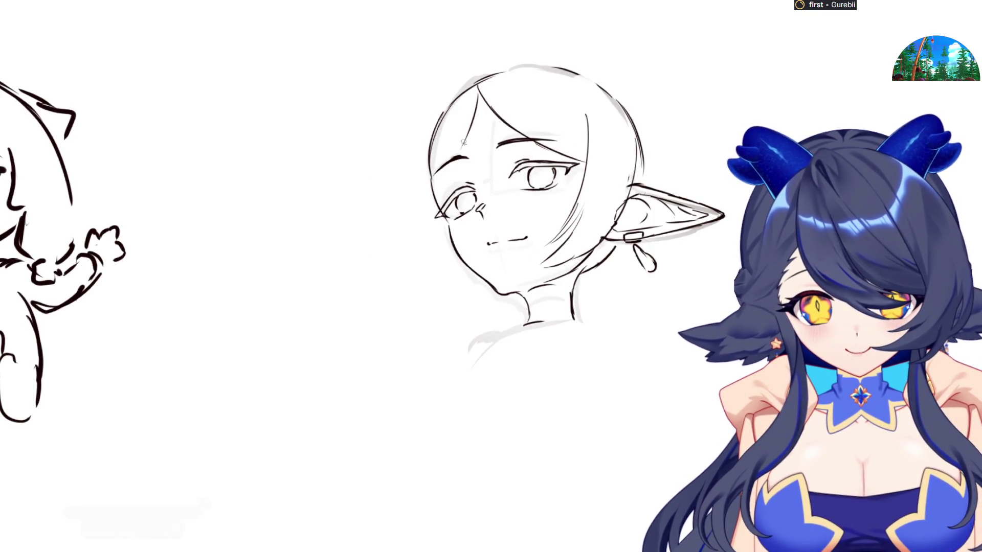
pyautogui.press('h')
pyautogui.hotkey('ctrl', 'z')
pyautogui.moveTo(526, 87); pyautogui.dragTo(542, 123)
pyautogui.hotkey('ctrl', 'z')
pyautogui.moveTo(524, 88); pyautogui.dragTo(563, 187)
pyautogui.press('h')
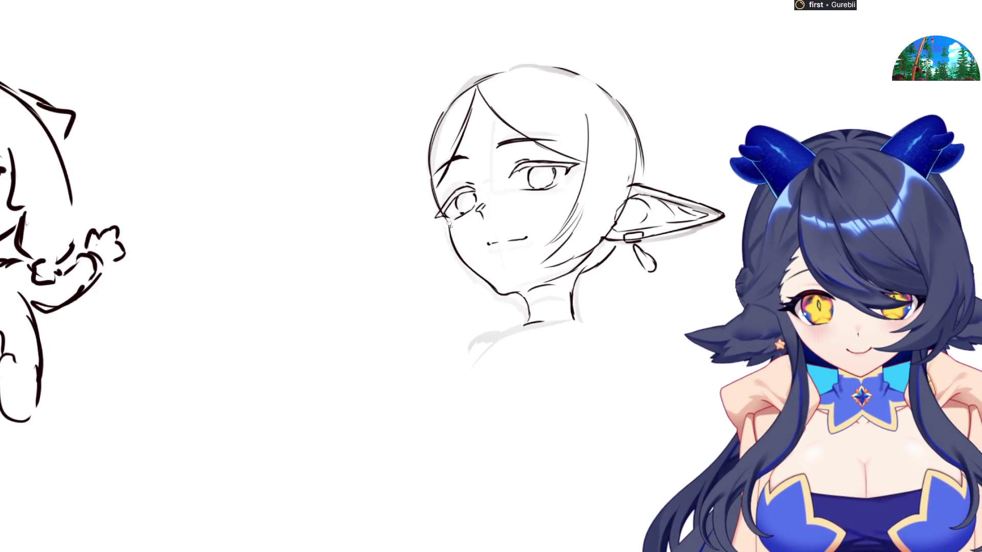
pyautogui.press('h')
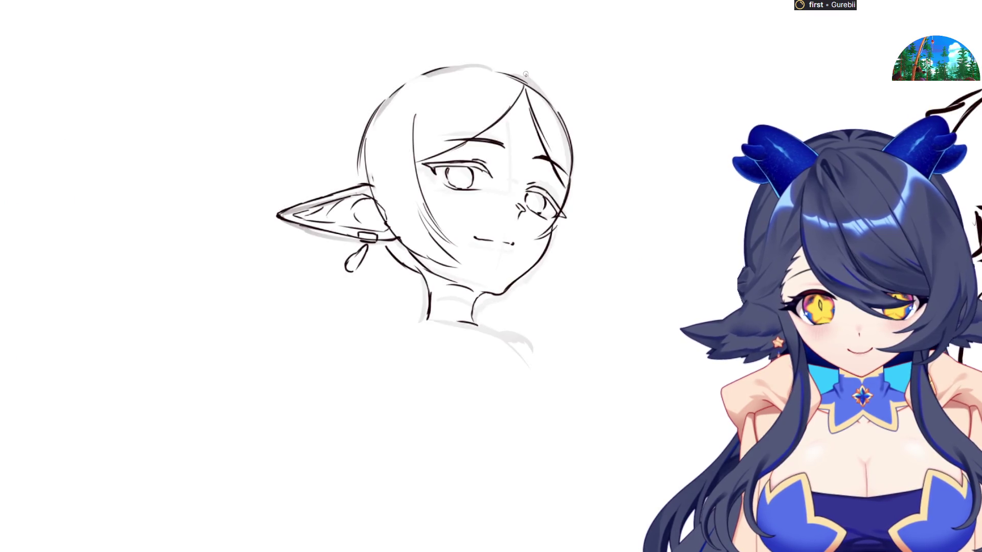
pyautogui.press('h')
# Step: Sketch the outer hair volume in arcs along the head's side down to the jaw
pyautogui.moveTo(489, 48)
pyautogui.mouseDown()
pyautogui.moveTo(435, 102)
pyautogui.moveTo(422, 222)
pyautogui.mouseUp()
pyautogui.hotkey('ctrl', 'z')
pyautogui.moveTo(444, 82); pyautogui.dragTo(439, 228)
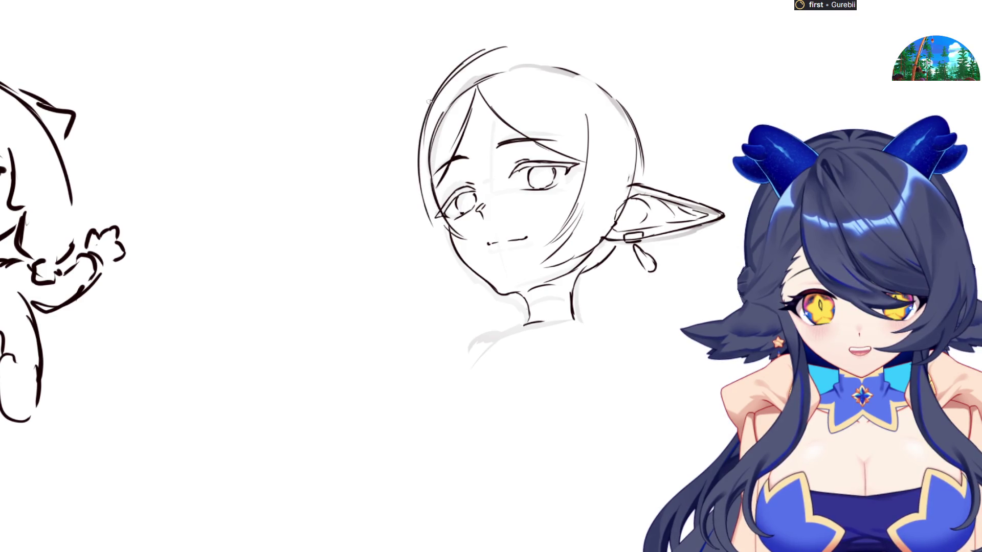
pyautogui.moveTo(430, 101); pyautogui.dragTo(433, 230)
pyautogui.press('h')
pyautogui.moveTo(519, 281)
pyautogui.mouseDown()
pyautogui.moveTo(558, 260)
pyautogui.moveTo(570, 224)
pyautogui.mouseUp()
pyautogui.moveTo(582, 188); pyautogui.dragTo(577, 261)
pyautogui.press('h')
pyautogui.hotkey('ctrl', 'z')
pyautogui.moveTo(417, 180); pyautogui.dragTo(436, 281)
pyautogui.moveTo(430, 239)
pyautogui.mouseDown()
pyautogui.moveTo(454, 296)
pyautogui.moveTo(460, 278)
pyautogui.moveTo(493, 292)
pyautogui.mouseUp()
pyautogui.press('h')
pyautogui.press('h')
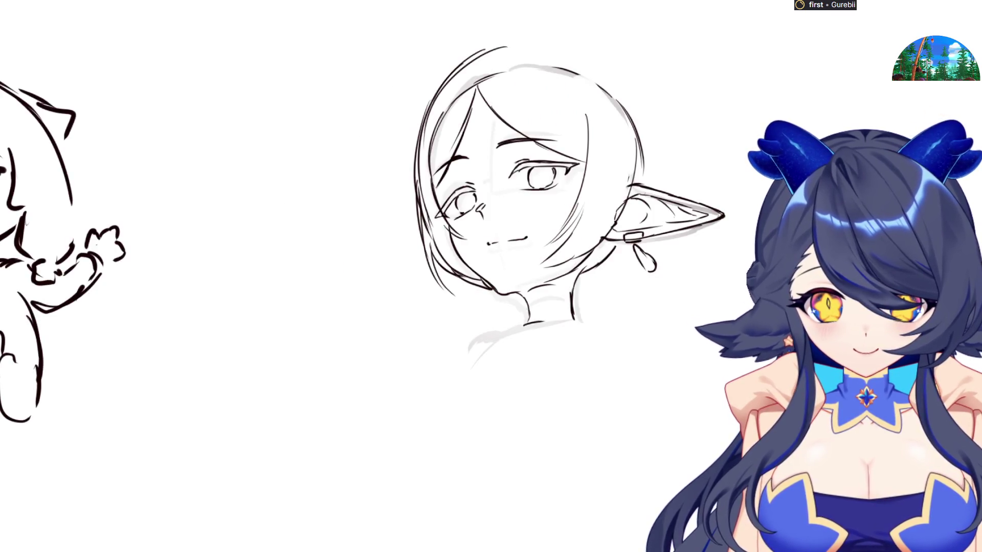
# Step: Add the upper-right hair arc sweeping around the crown
pyautogui.moveTo(534, 37)
pyautogui.mouseDown()
pyautogui.moveTo(577, 41)
pyautogui.moveTo(634, 74)
pyautogui.moveTo(649, 98)
pyautogui.mouseUp()
pyautogui.hotkey('ctrl', 'z')
pyautogui.moveTo(603, 52); pyautogui.dragTo(650, 101)
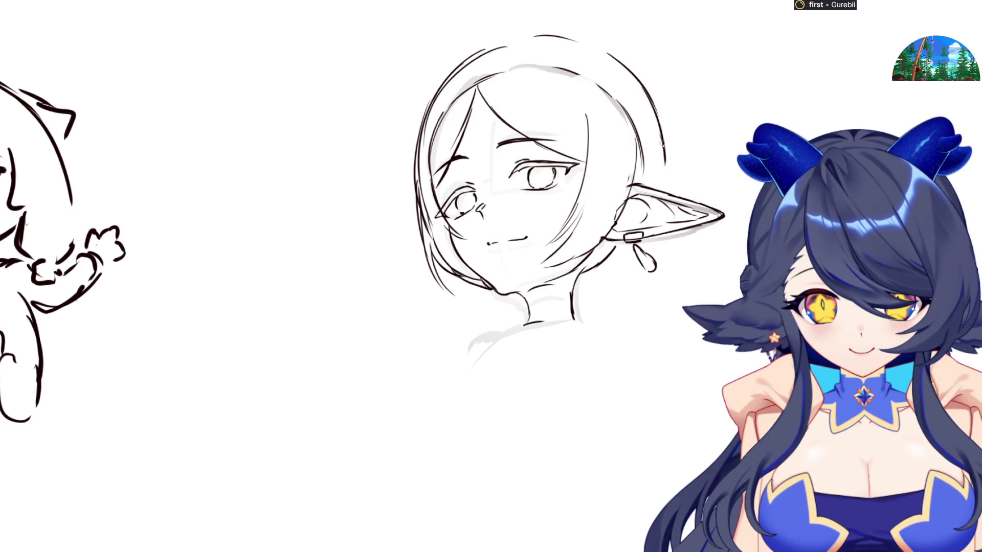
pyautogui.press('h')
pyautogui.scroll(-1, 658, 174)
# Step: Draw a high ponytail loop above the head with a long tail hanging down
pyautogui.scroll(3, 562, 141)
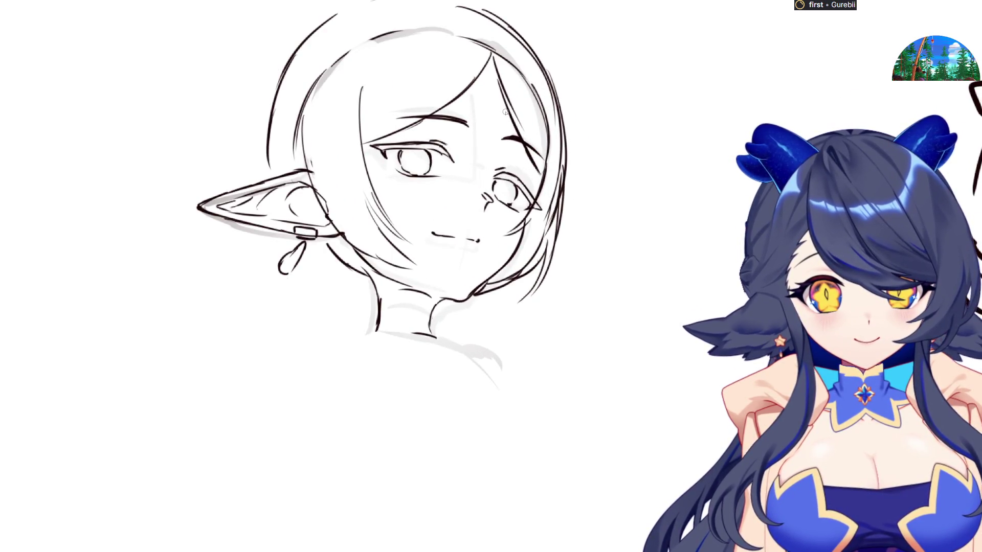
pyautogui.press('h')
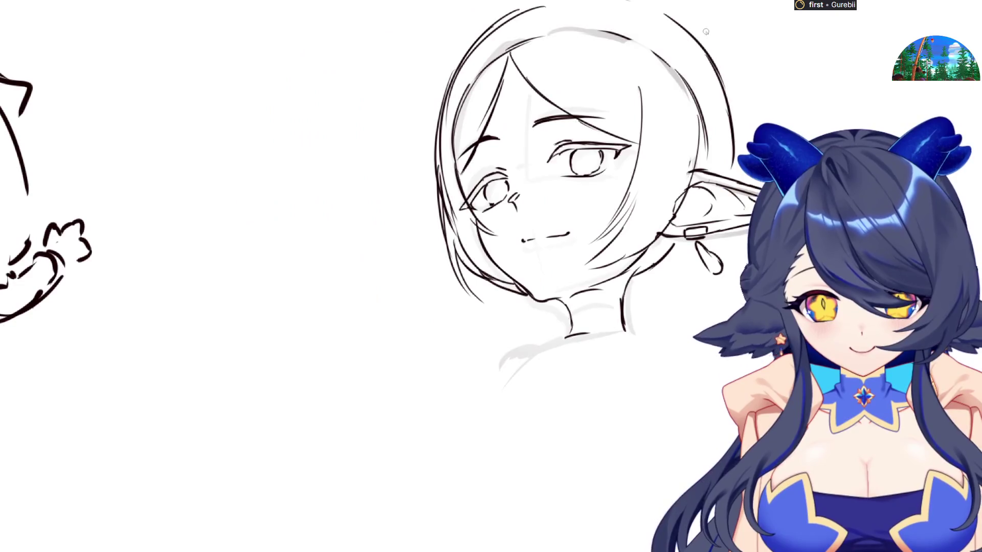
pyautogui.moveTo(680, 23); pyautogui.dragTo(751, 41)
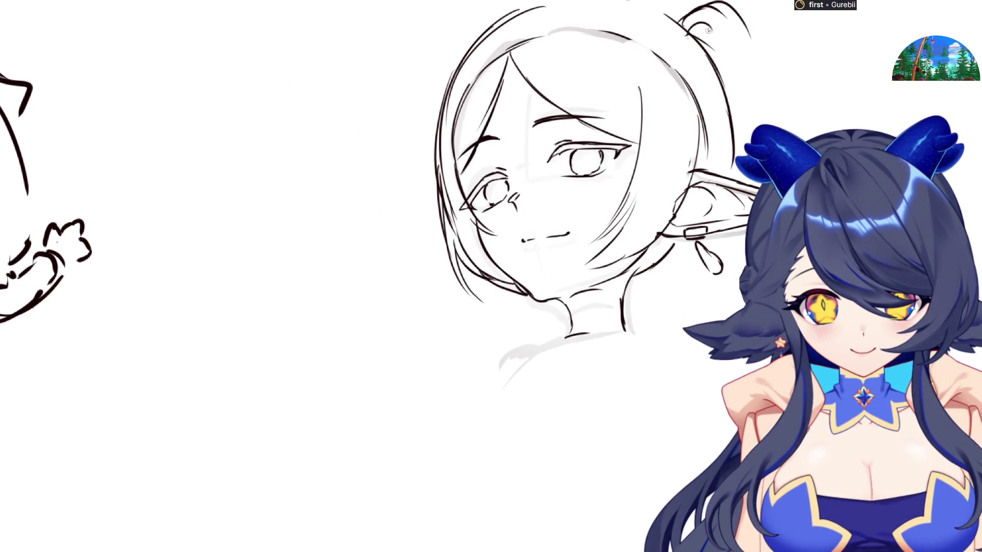
pyautogui.moveTo(684, 22); pyautogui.dragTo(702, 91)
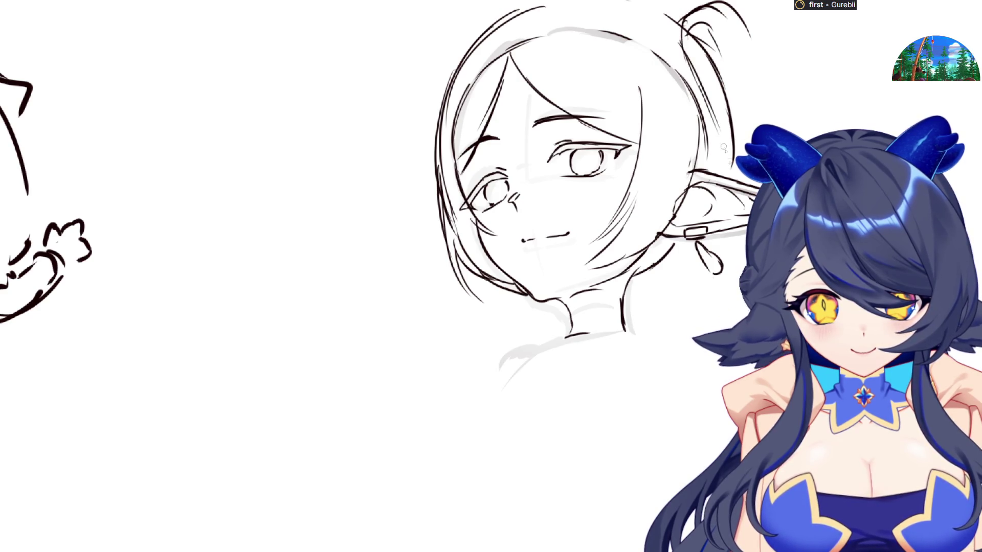
pyautogui.moveTo(713, 43); pyautogui.dragTo(728, 97)
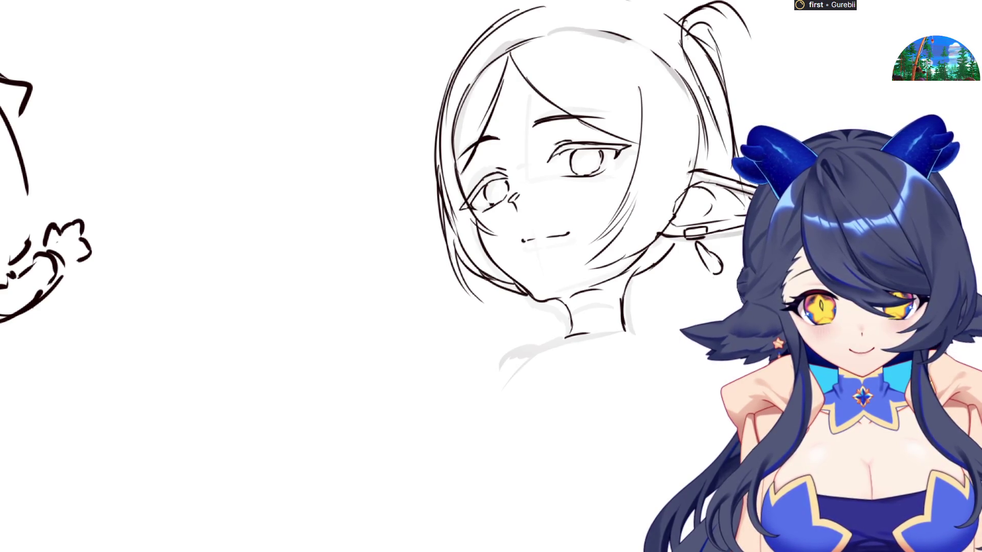
pyautogui.moveTo(749, 30)
pyautogui.mouseDown()
pyautogui.moveTo(781, 97)
pyautogui.moveTo(773, 98)
pyautogui.mouseUp()
pyautogui.press('h')
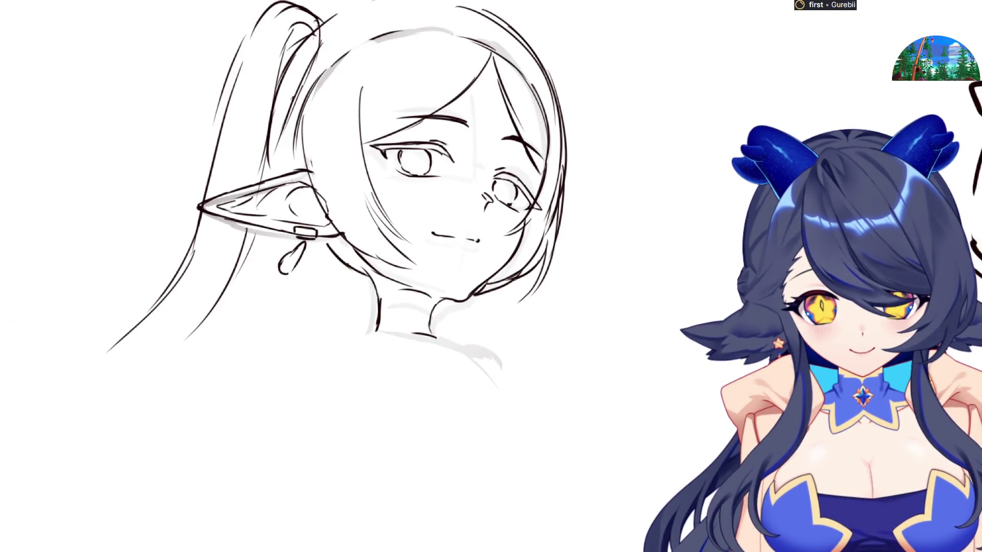
pyautogui.press('m')
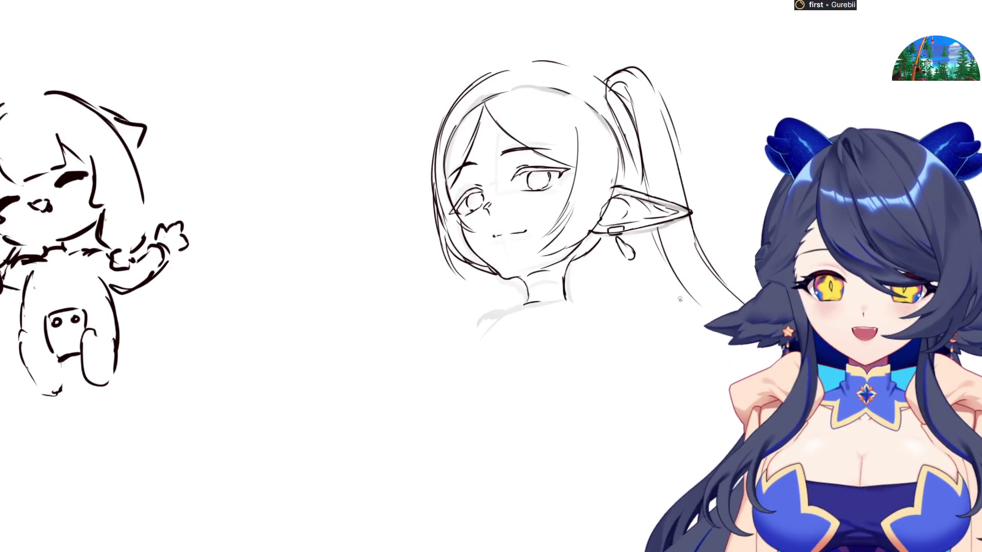
# Step: Sketch the neck lines and shoulder curves extending out on both sides
pyautogui.moveTo(527, 300); pyautogui.dragTo(470, 332)
pyautogui.moveTo(558, 304)
pyautogui.mouseDown()
pyautogui.moveTo(604, 292)
pyautogui.moveTo(620, 302)
pyautogui.moveTo(588, 297)
pyautogui.moveTo(610, 293)
pyautogui.mouseUp()
pyautogui.press('m')
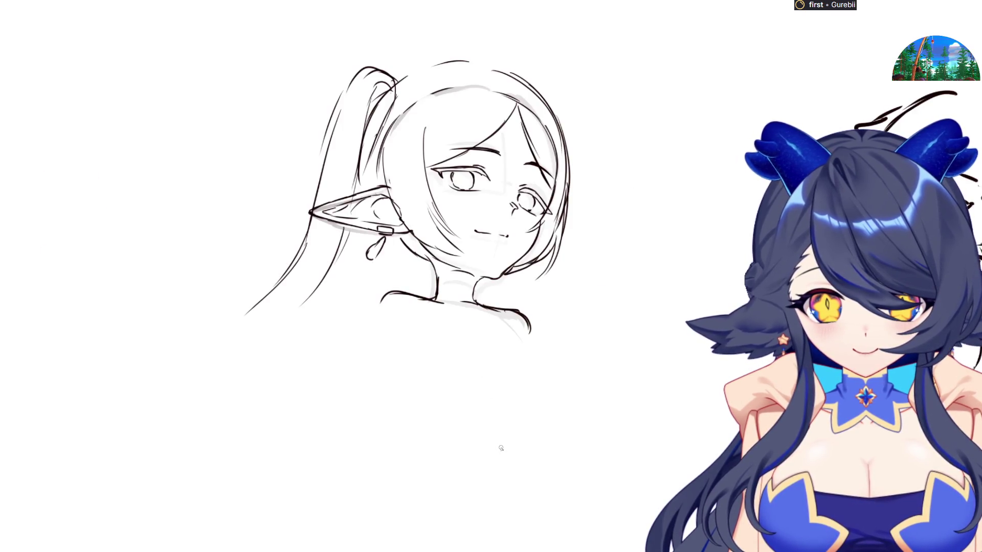
pyautogui.moveTo(528, 277); pyautogui.dragTo(532, 306)
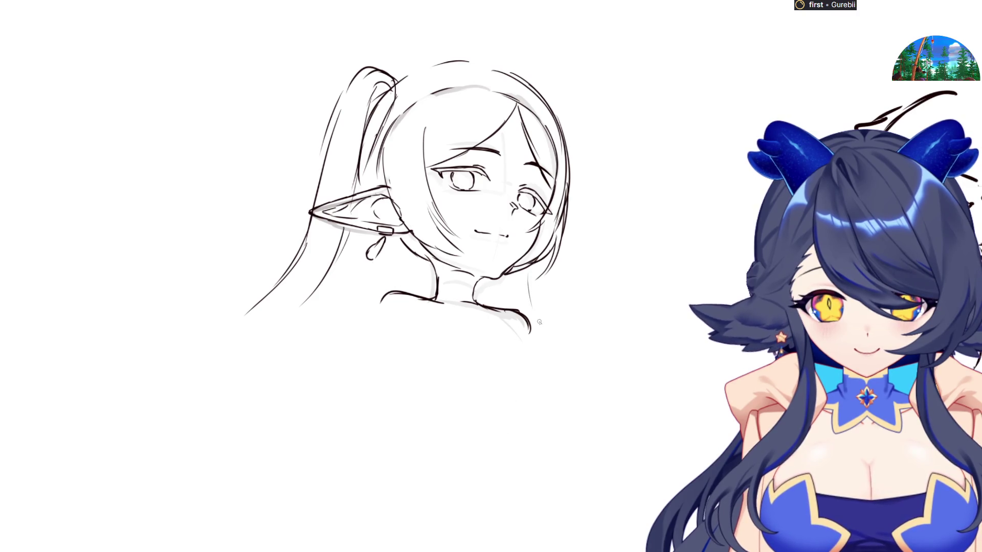
pyautogui.moveTo(495, 280); pyautogui.dragTo(499, 306)
pyautogui.moveTo(521, 274); pyautogui.dragTo(544, 321)
pyautogui.press('m')
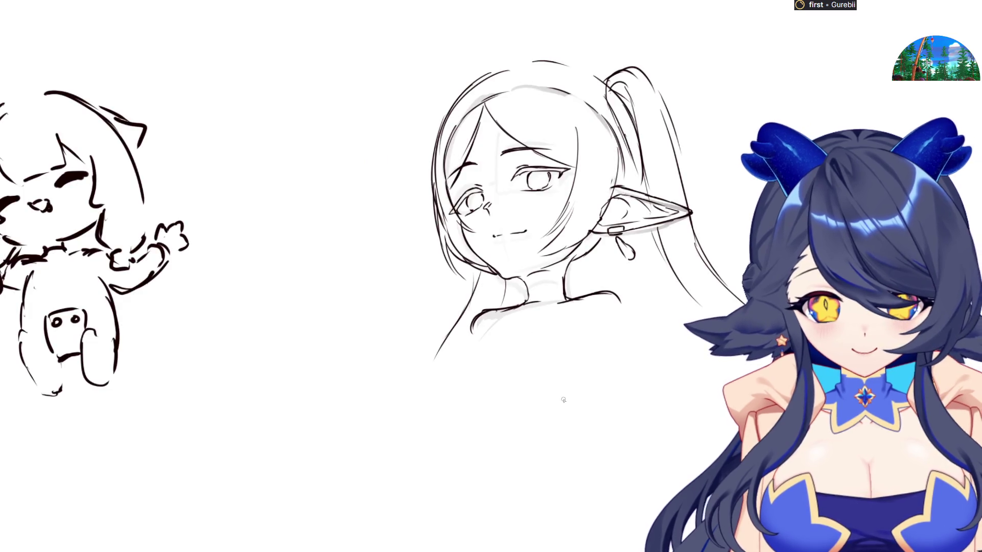
pyautogui.scroll(-3, 654, 348)
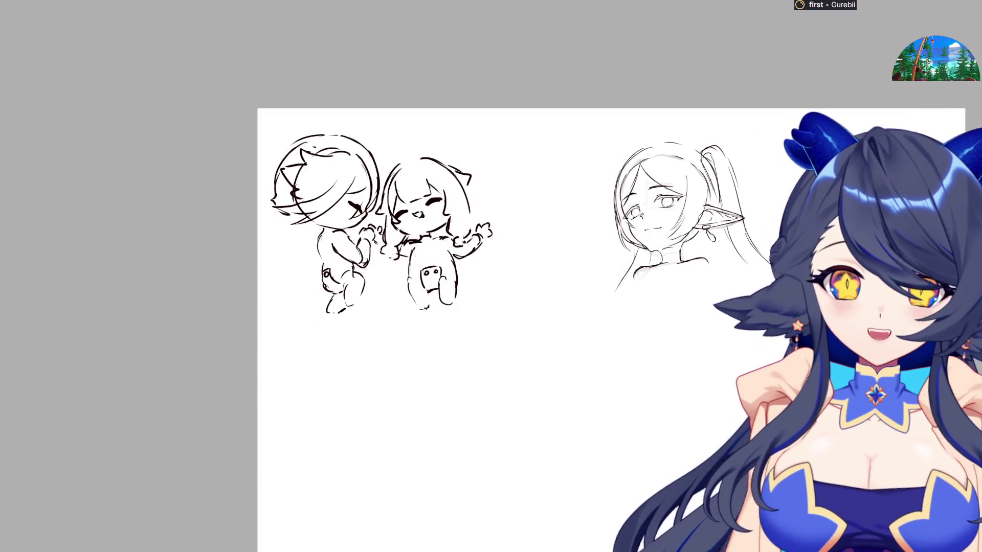
# Step: Select the elf portrait and transform it leftward beside the chibi babies
pyautogui.moveTo(570, 115); pyautogui.dragTo(782, 307)
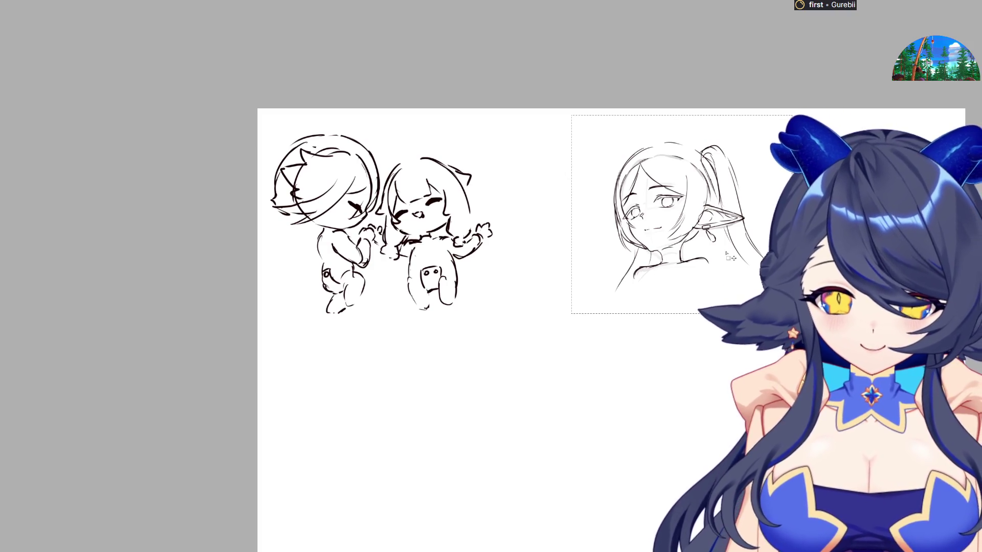
pyautogui.hotkey('ctrl', 't')
pyautogui.moveTo(710, 218)
pyautogui.mouseDown()
pyautogui.moveTo(580, 228)
pyautogui.moveTo(611, 232)
pyautogui.mouseUp()
pyautogui.press('Return')
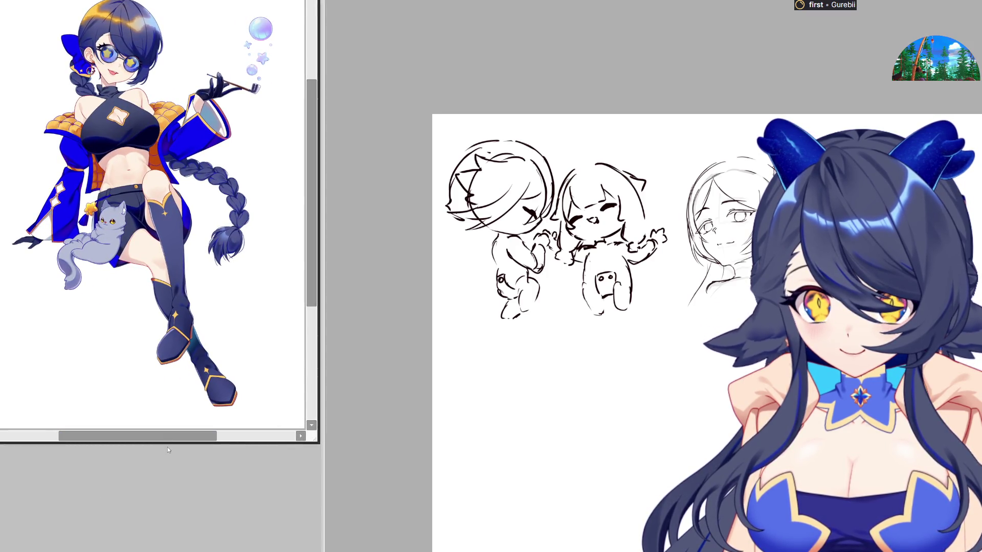
# Step: Stretch the sitting-girl reference window to full height and zoom in on it
pyautogui.moveTo(157, 442); pyautogui.dragTo(157, 550)
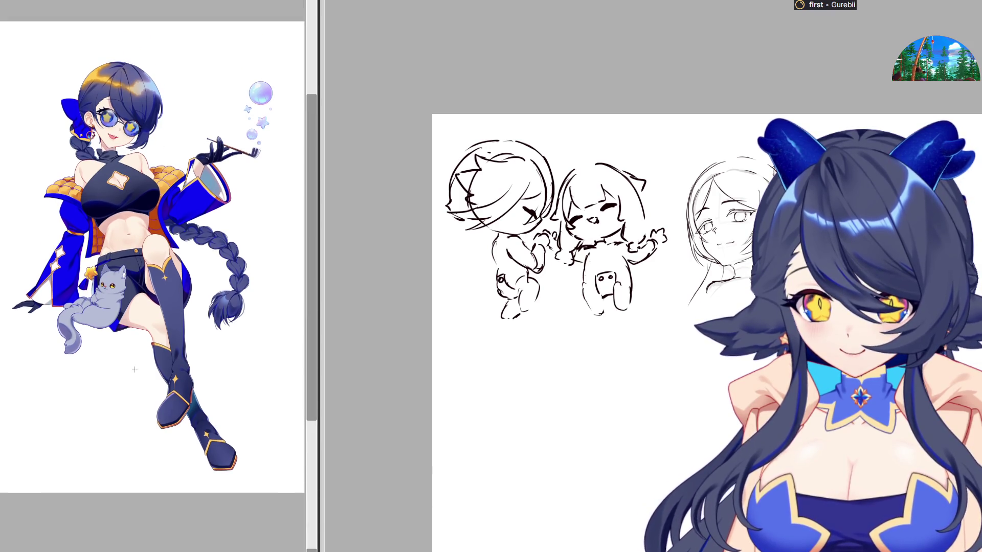
pyautogui.scroll(2, 120, 201)
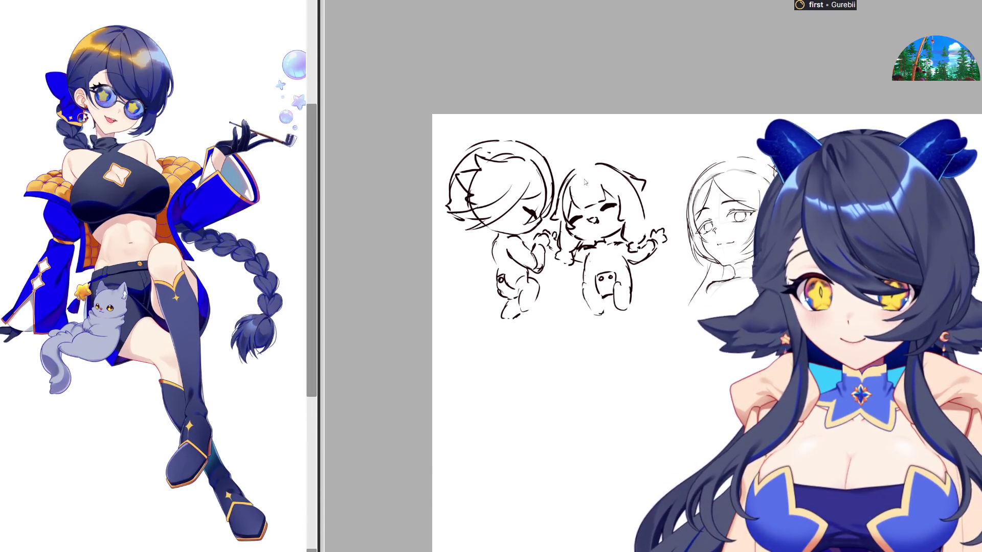
pyautogui.moveTo(323, 121); pyautogui.dragTo(304, 118)
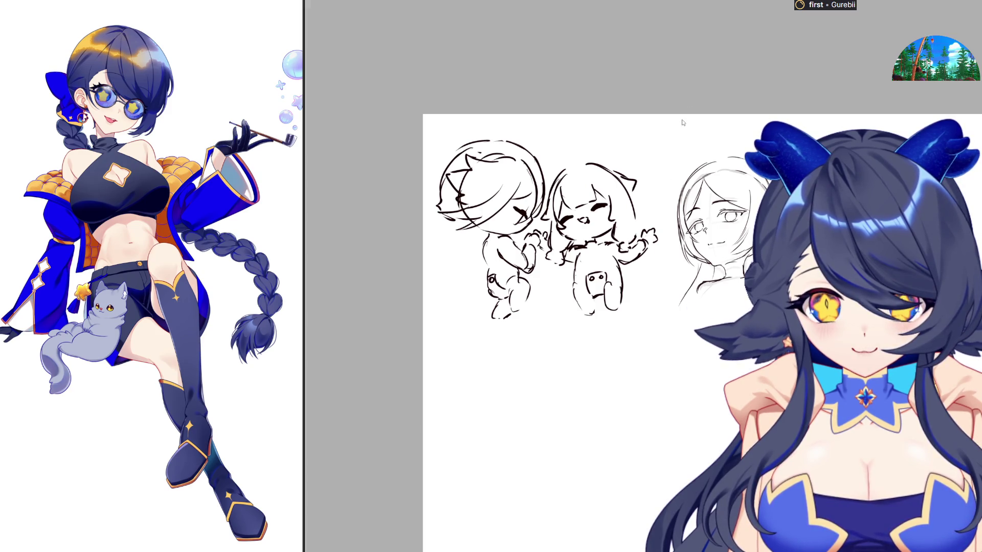
# Step: Bring up the natsuki.png reference and place its window beside the canvas
pyautogui.hotkey('alt', 'Tab')
pyautogui.moveTo(321, 63)
pyautogui.mouseDown()
pyautogui.moveTo(492, 45)
pyautogui.moveTo(497, 1)
pyautogui.mouseUp()
pyautogui.moveTo(440, 230)
pyautogui.mouseDown()
pyautogui.moveTo(413, 204)
pyautogui.moveTo(398, 205)
pyautogui.mouseUp()
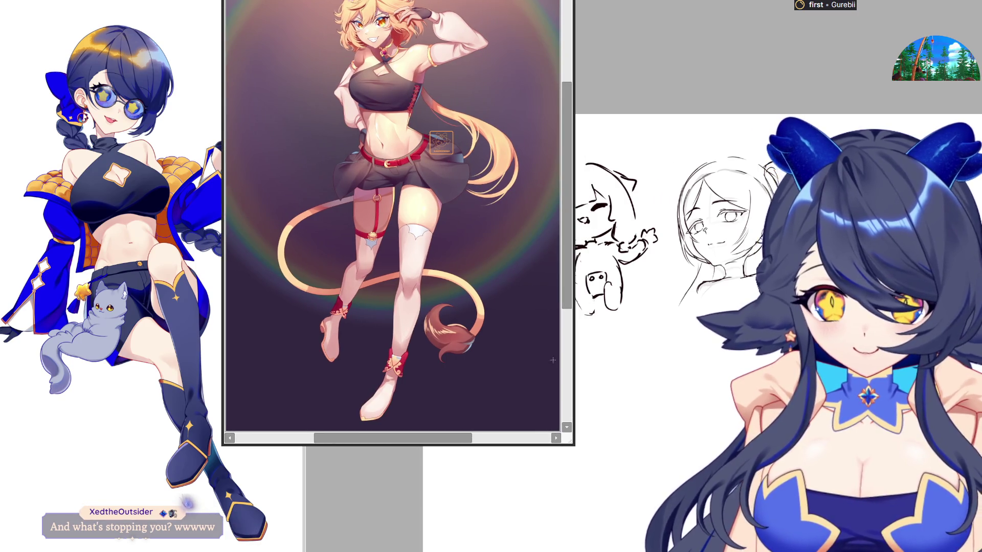
# Step: Paste the copied lion-tailed girl illustration onto the sketch page
pyautogui.scroll(-2, 317, 46)
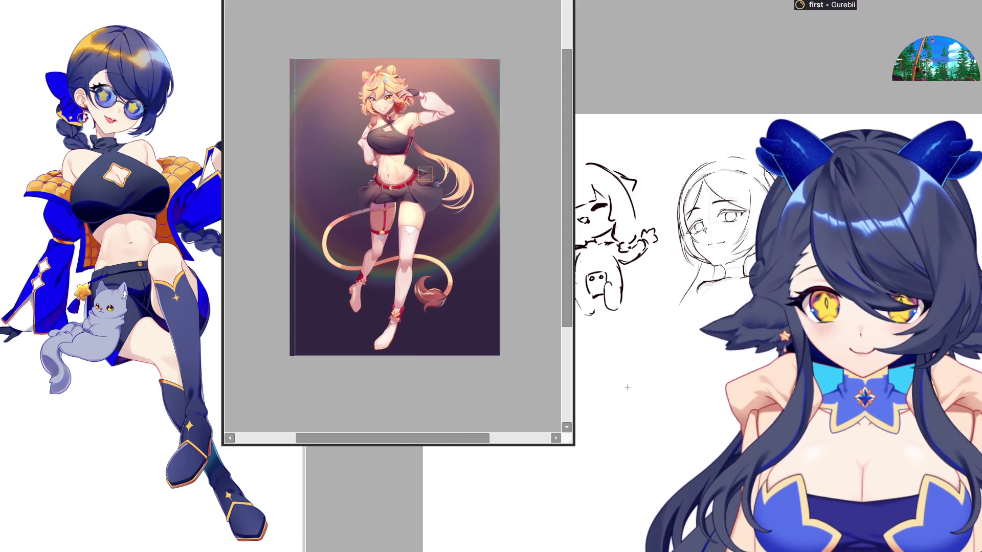
pyautogui.hotkey('alt', 'Tab')
pyautogui.hotkey('alt', 'Tab')
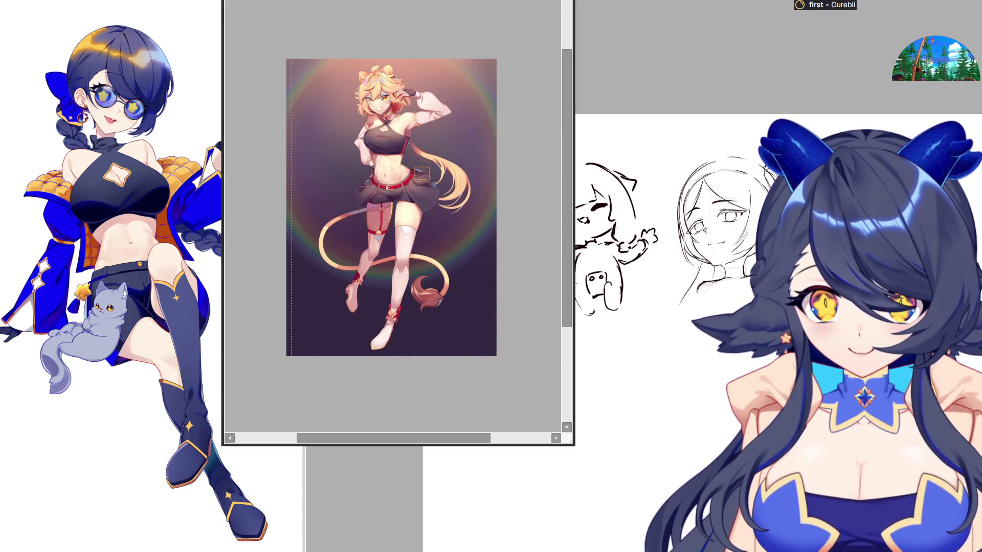
pyautogui.hotkey('alt', 'Tab')
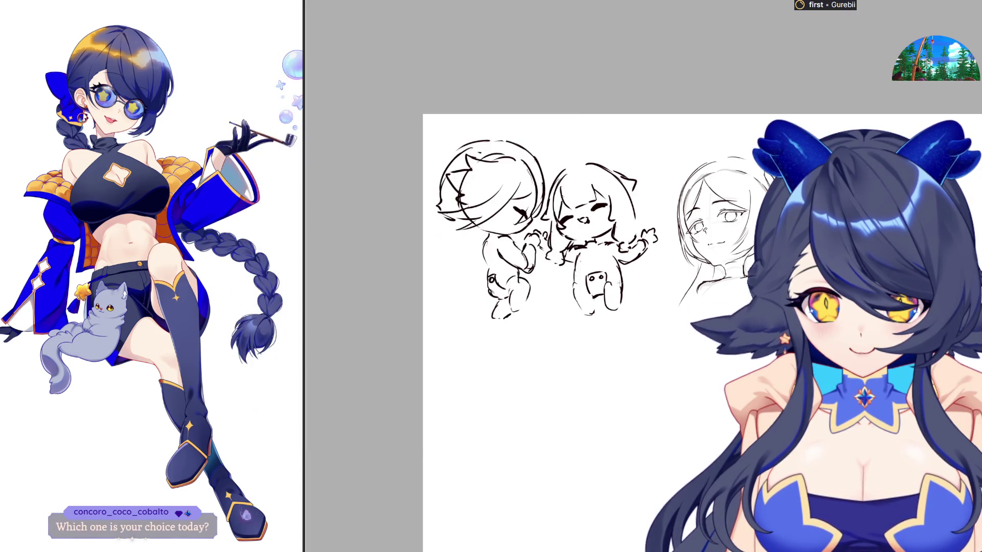
pyautogui.hotkey('ctrl', 'v')
# Step: Shrink the pasted illustration to a thumbnail, move it lower below the sketches, and commit
pyautogui.scroll(-3, 665, 215)
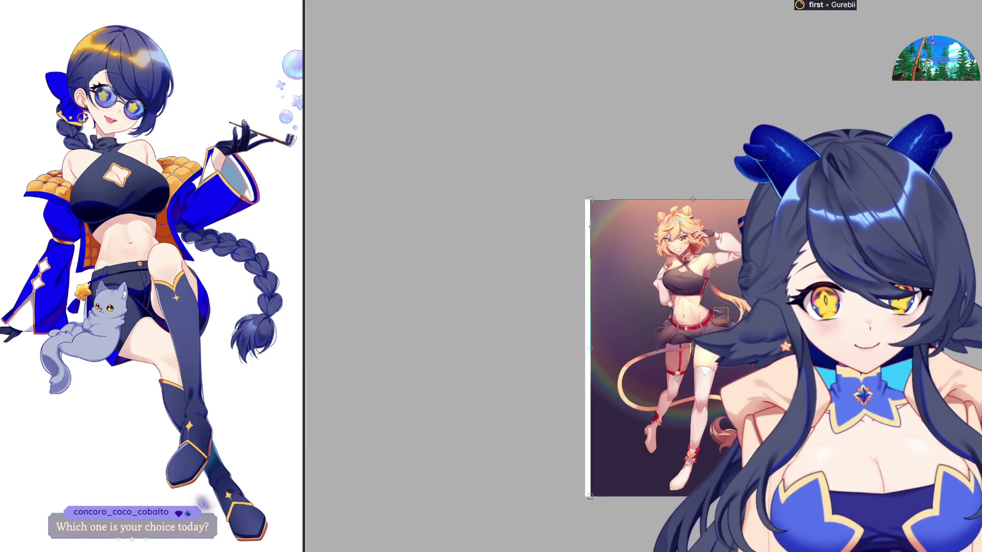
pyautogui.moveTo(795, 495)
pyautogui.mouseDown()
pyautogui.moveTo(653, 333)
pyautogui.moveTo(636, 274)
pyautogui.moveTo(638, 311)
pyautogui.mouseUp()
pyautogui.moveTo(613, 276); pyautogui.dragTo(610, 307)
pyautogui.press('Return')
pyautogui.scroll(5, 544, 301)
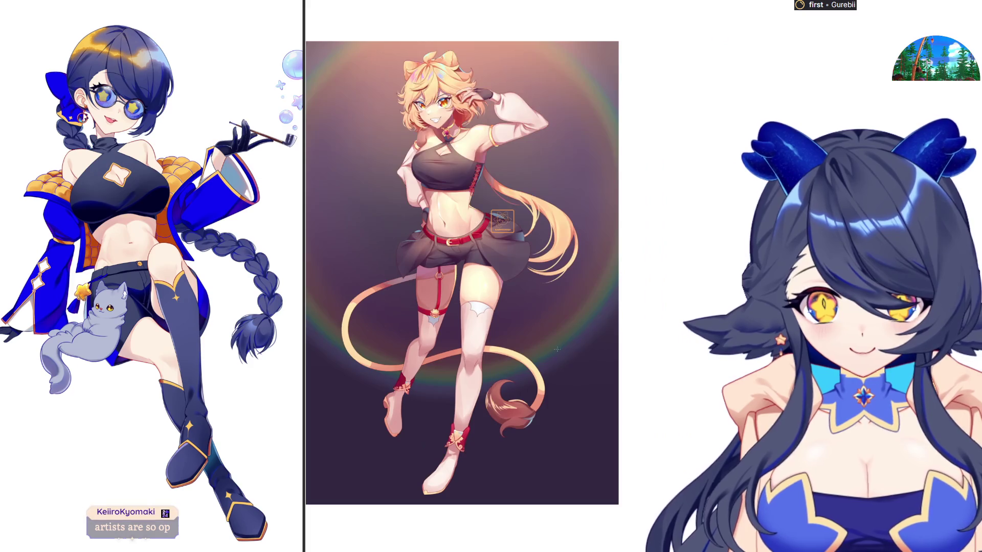
pyautogui.scroll(1, 514, 316)
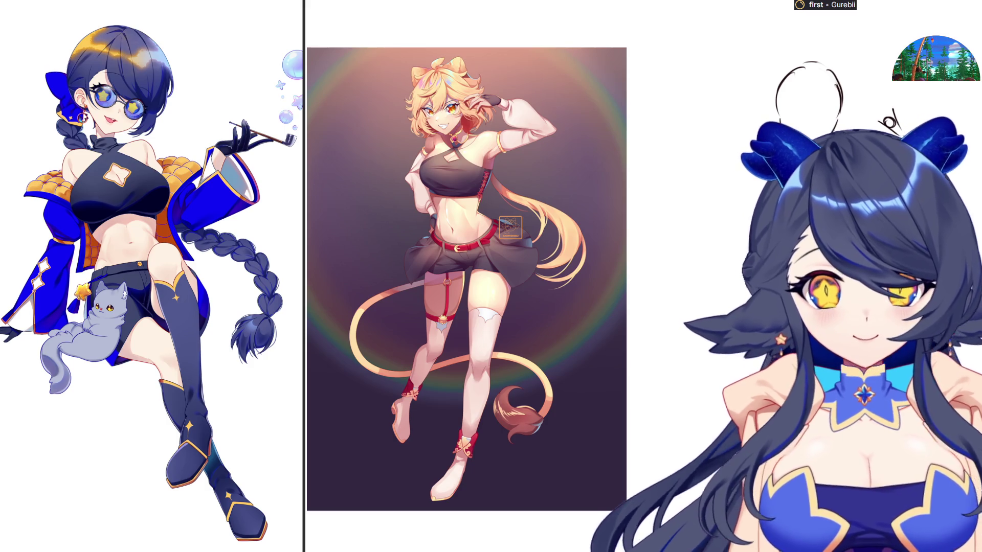
pyautogui.scroll(-5, 465, 276)
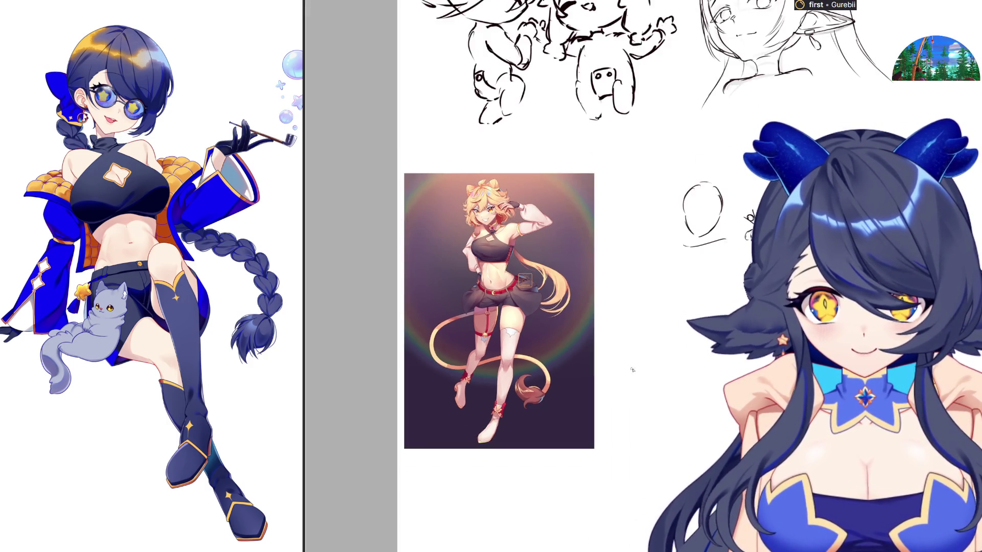
pyautogui.scroll(5, 435, 276)
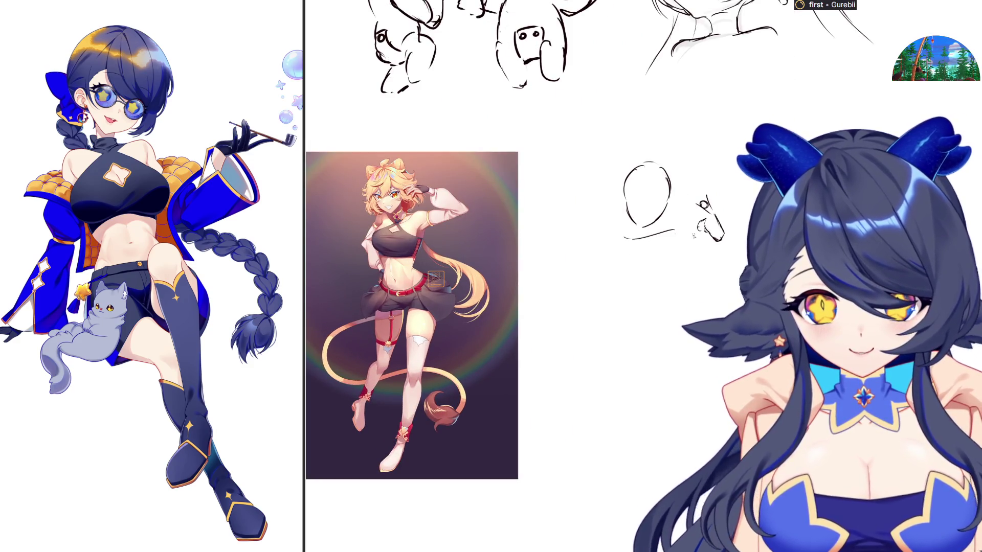
# Step: Rough in the standing figure's body curve, both torso sides and the lower leg lines
pyautogui.moveTo(679, 236); pyautogui.dragTo(724, 278)
pyautogui.moveTo(641, 243)
pyautogui.mouseDown()
pyautogui.moveTo(646, 283)
pyautogui.moveTo(662, 302)
pyautogui.mouseUp()
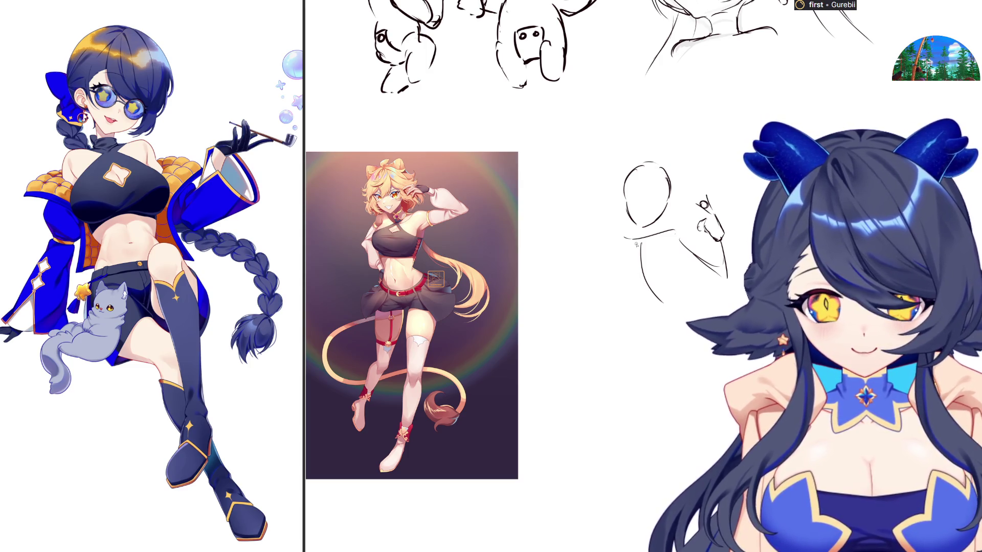
pyautogui.moveTo(625, 247); pyautogui.dragTo(639, 296)
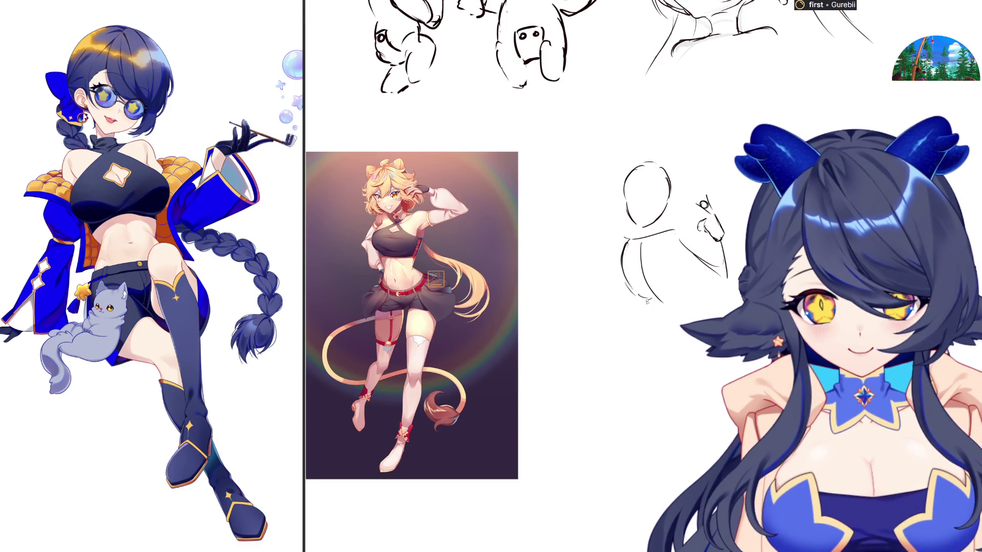
pyautogui.moveTo(678, 248); pyautogui.dragTo(671, 295)
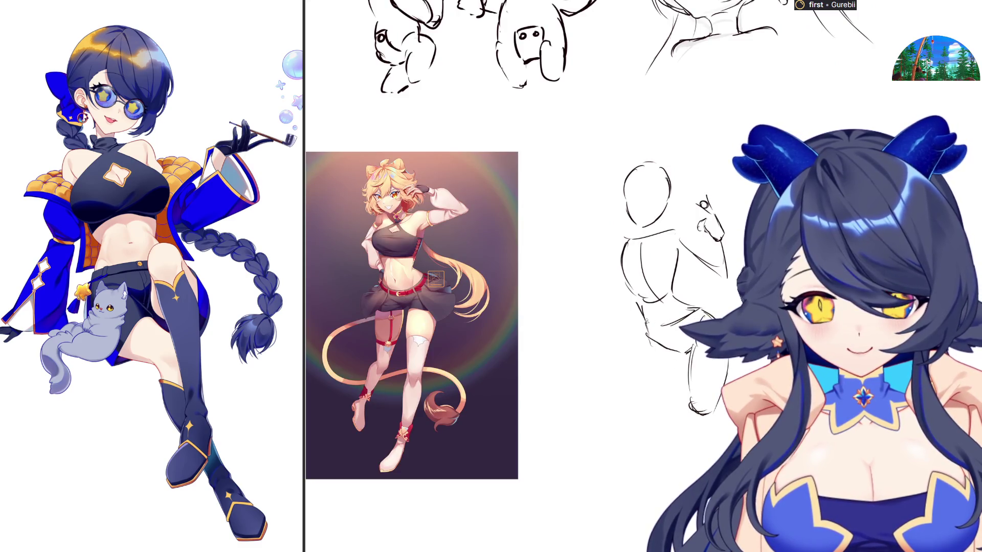
pyautogui.moveTo(650, 392); pyautogui.dragTo(658, 408)
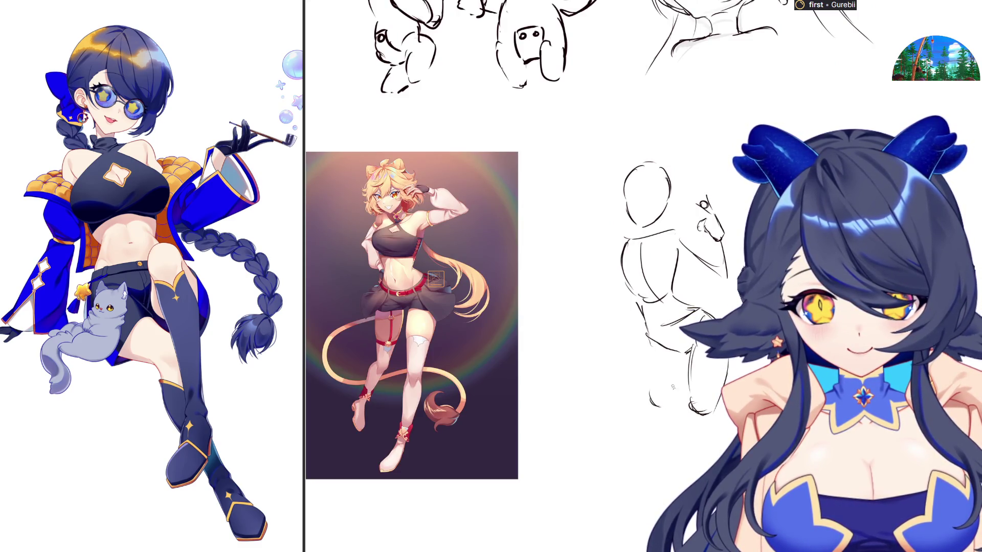
pyautogui.moveTo(646, 368)
pyautogui.mouseDown()
pyautogui.moveTo(653, 412)
pyautogui.moveTo(667, 412)
pyautogui.mouseUp()
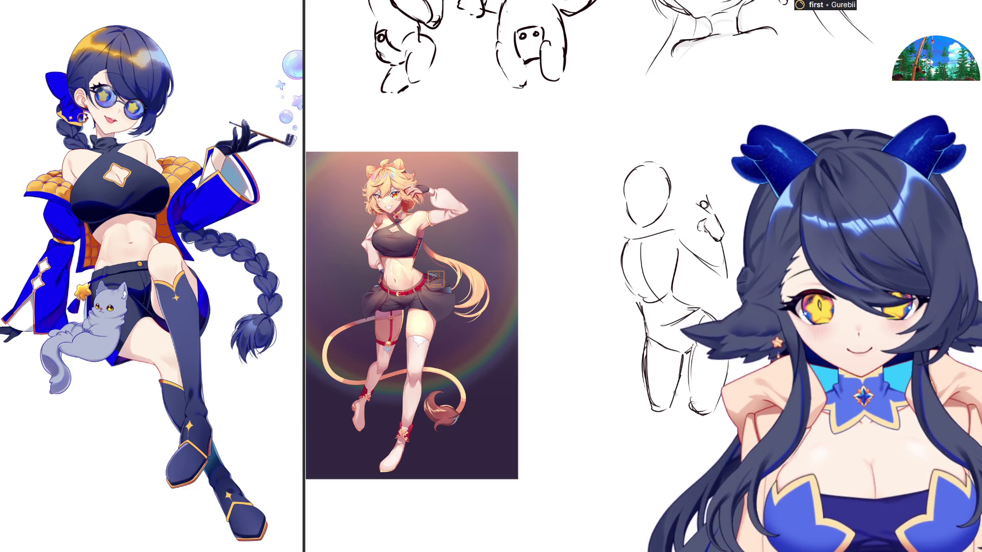
# Step: Check the pose mirrored, undo a stray stroke, and redraw the legs further down
pyautogui.press('m')
pyautogui.press('m')
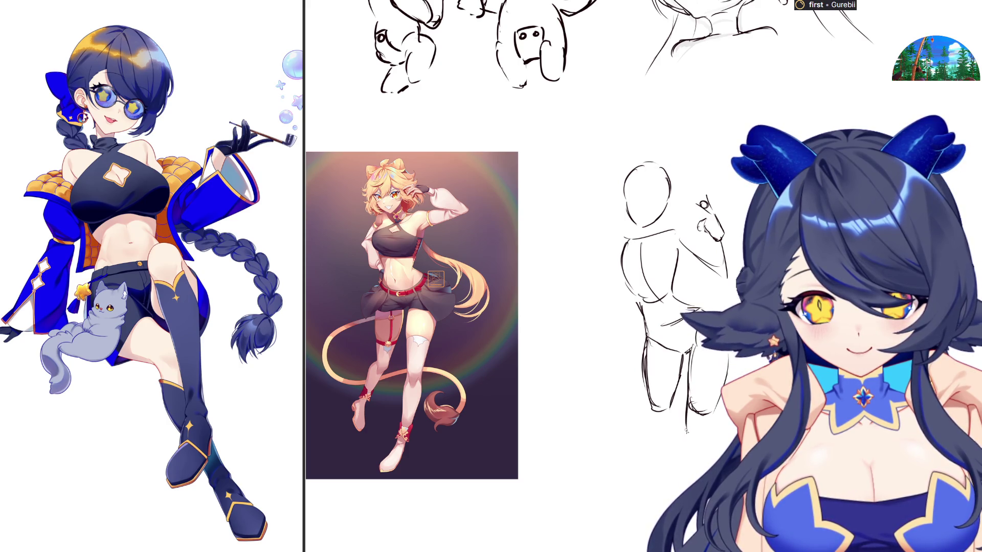
pyautogui.press('m')
pyautogui.moveTo(642, 454); pyautogui.dragTo(652, 480)
pyautogui.hotkey('ctrl', 'z')
pyautogui.moveTo(629, 423); pyautogui.dragTo(644, 499)
pyautogui.press('h')
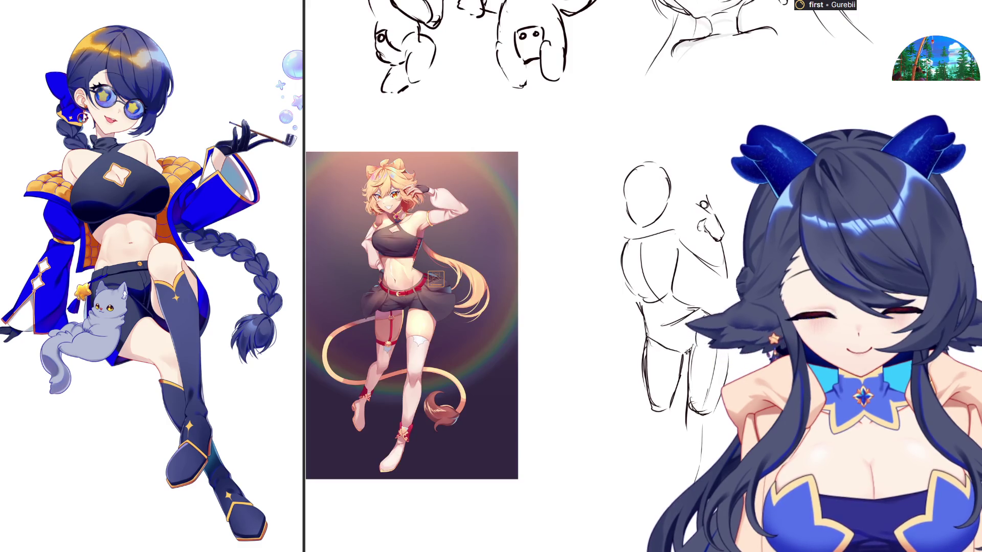
pyautogui.moveTo(675, 428); pyautogui.dragTo(690, 458)
pyautogui.moveTo(668, 425); pyautogui.dragTo(687, 442)
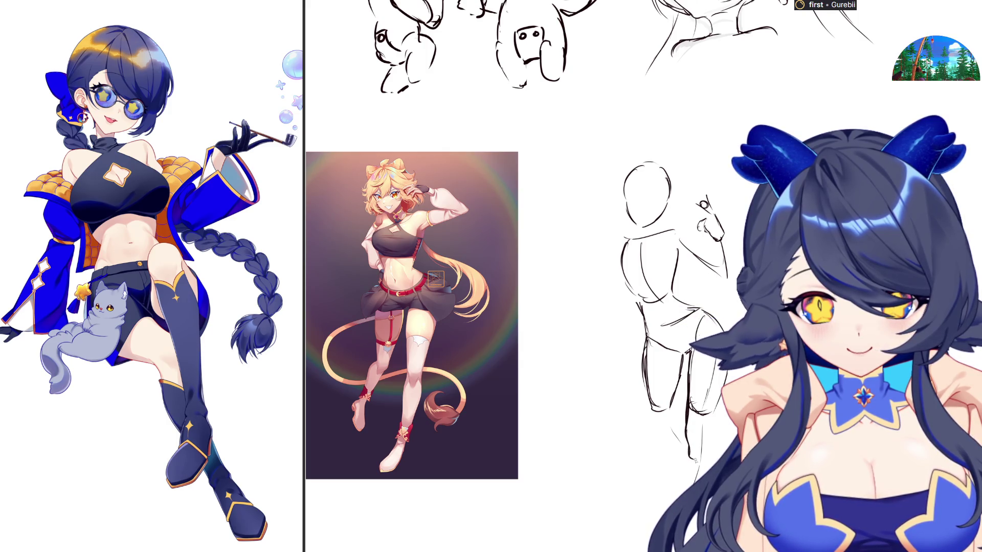
# Step: Extend and reinforce the left leg lines down toward the foot, checking mirrored
pyautogui.press('h')
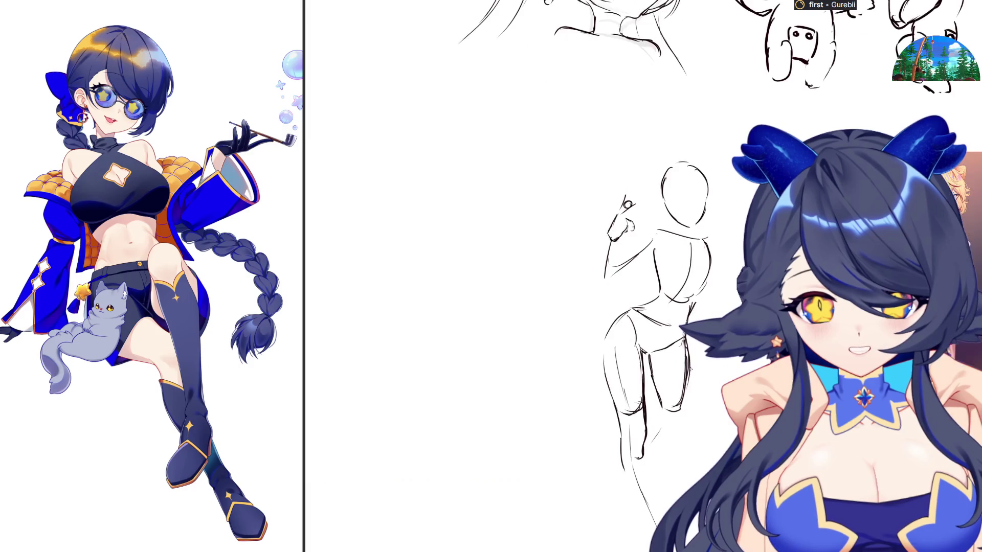
pyautogui.moveTo(624, 443); pyautogui.dragTo(620, 491)
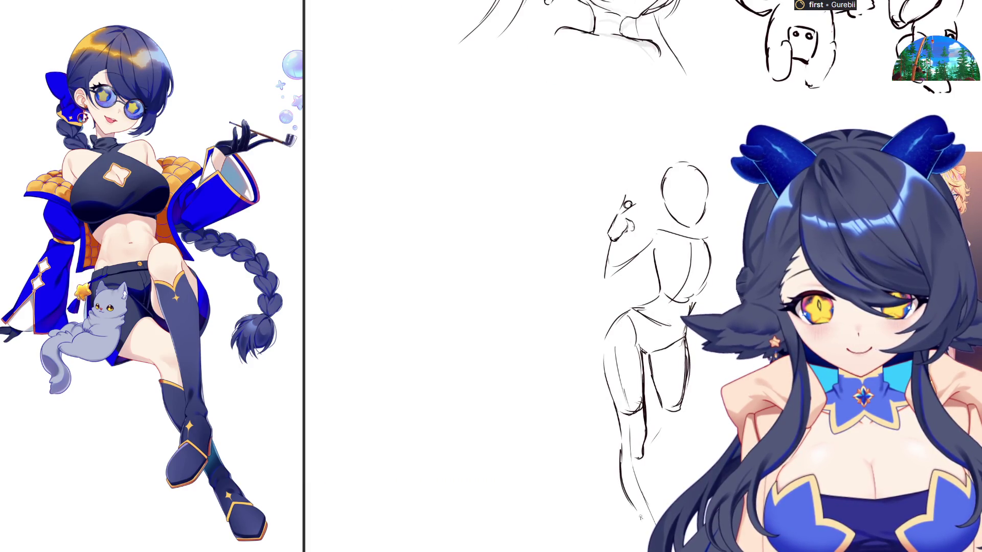
pyautogui.moveTo(644, 450); pyautogui.dragTo(646, 466)
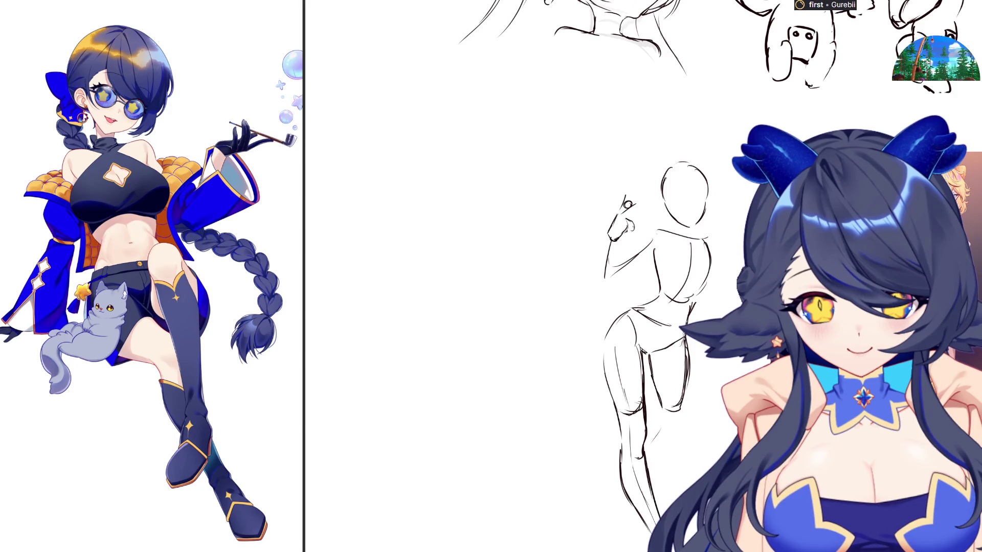
pyautogui.press('h')
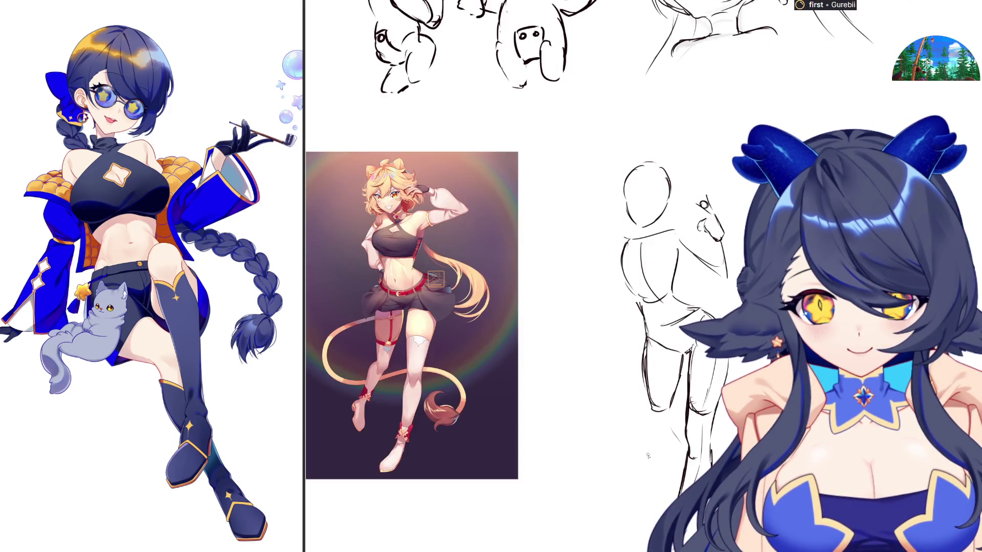
pyautogui.moveTo(643, 369); pyautogui.dragTo(657, 430)
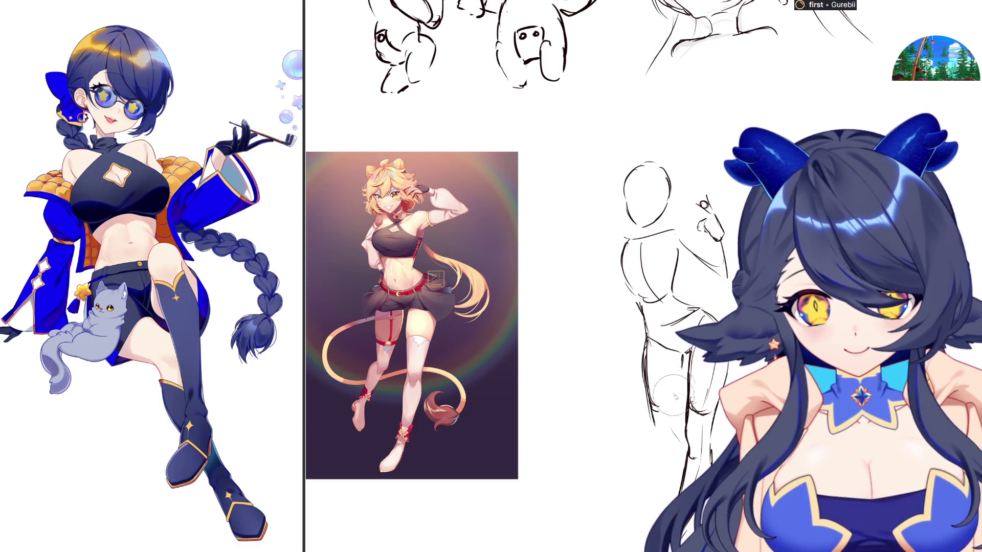
pyautogui.moveTo(642, 372); pyautogui.dragTo(663, 446)
# Step: Thicken the leg lines and add short strokes to the other leg
pyautogui.press('m')
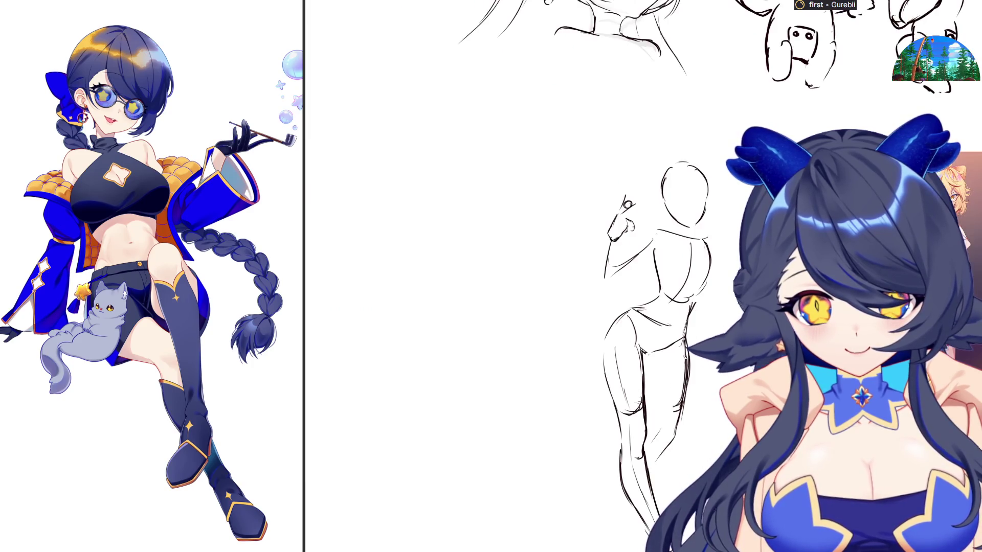
pyautogui.press('m')
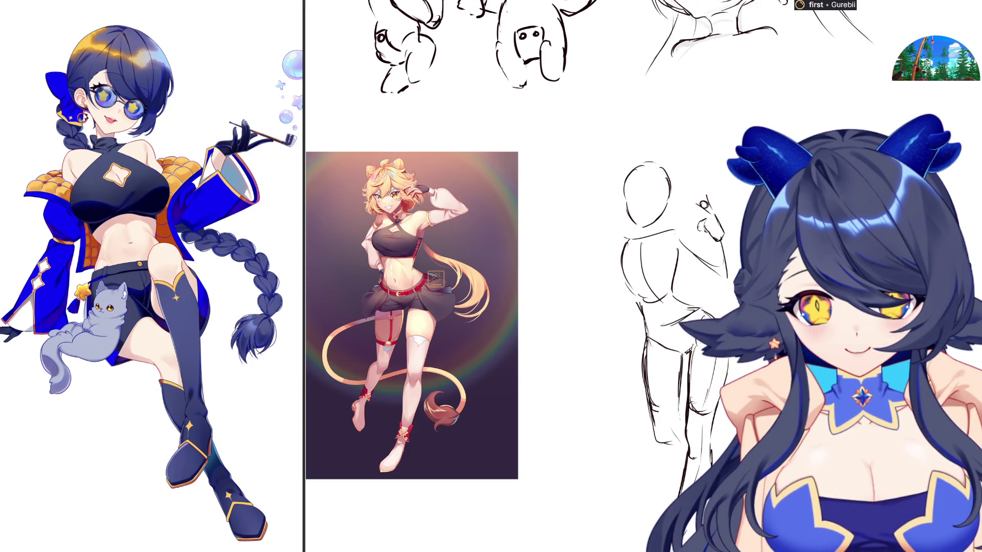
pyautogui.moveTo(647, 370); pyautogui.dragTo(652, 444)
pyautogui.moveTo(680, 398); pyautogui.dragTo(684, 433)
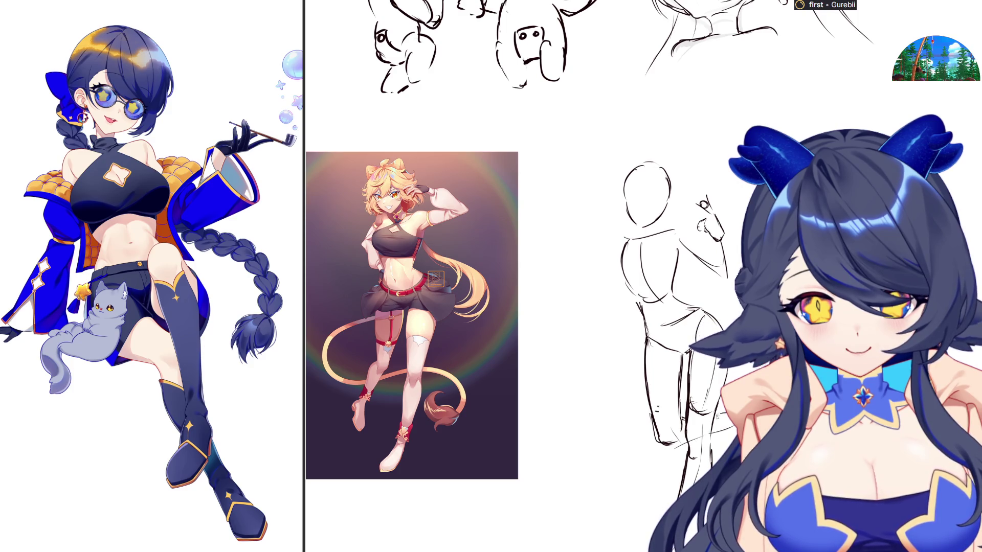
pyautogui.press('m')
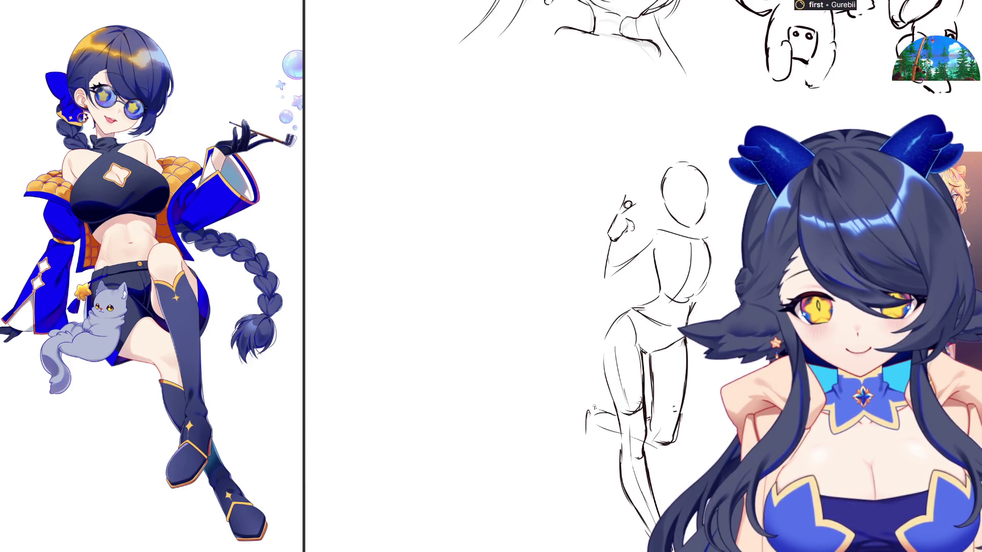
pyautogui.press('m')
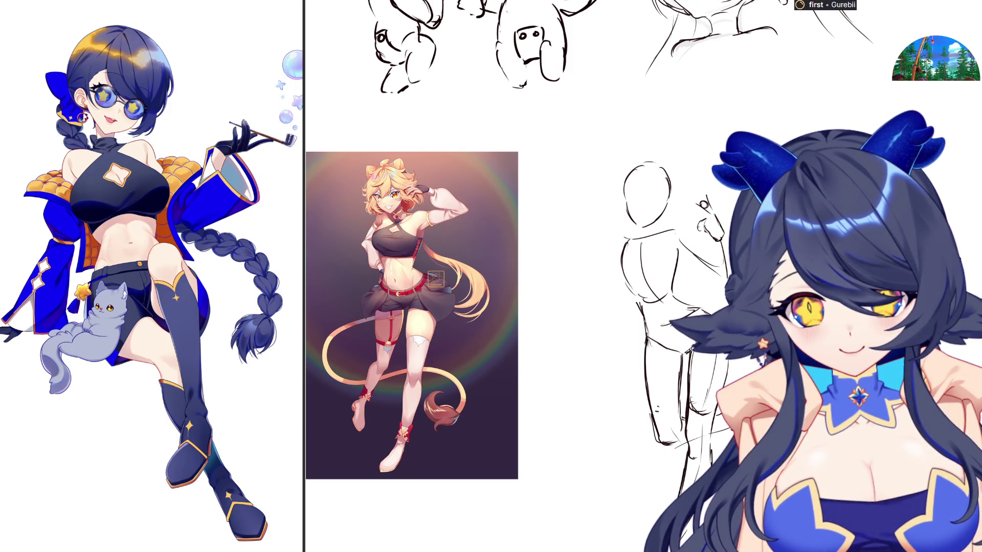
# Step: Sketch the figure's foot, mirroring the canvas back and forth to compare
pyautogui.press('m')
pyautogui.moveTo(573, 410); pyautogui.dragTo(578, 458)
pyautogui.press('m')
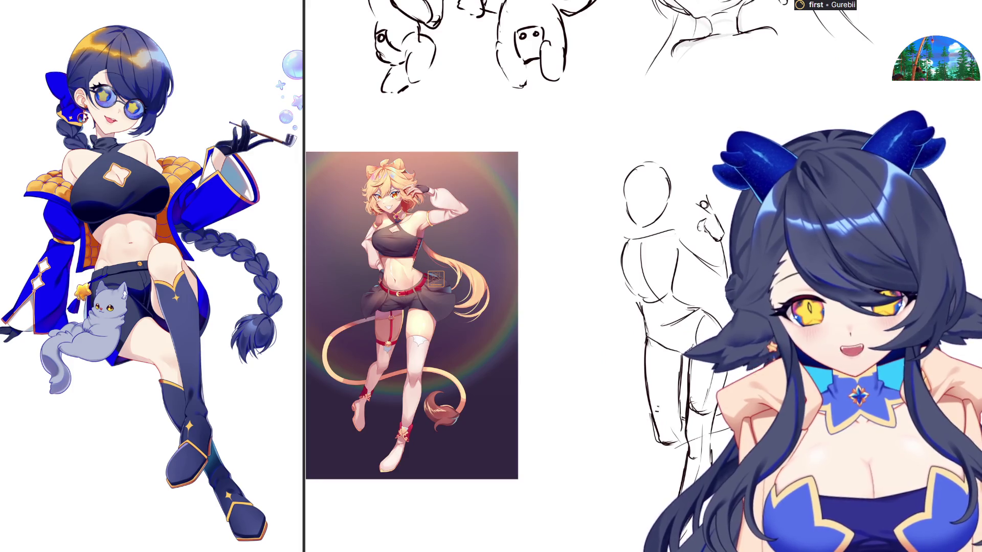
pyautogui.scroll(-3, 496, 276)
pyautogui.press('m')
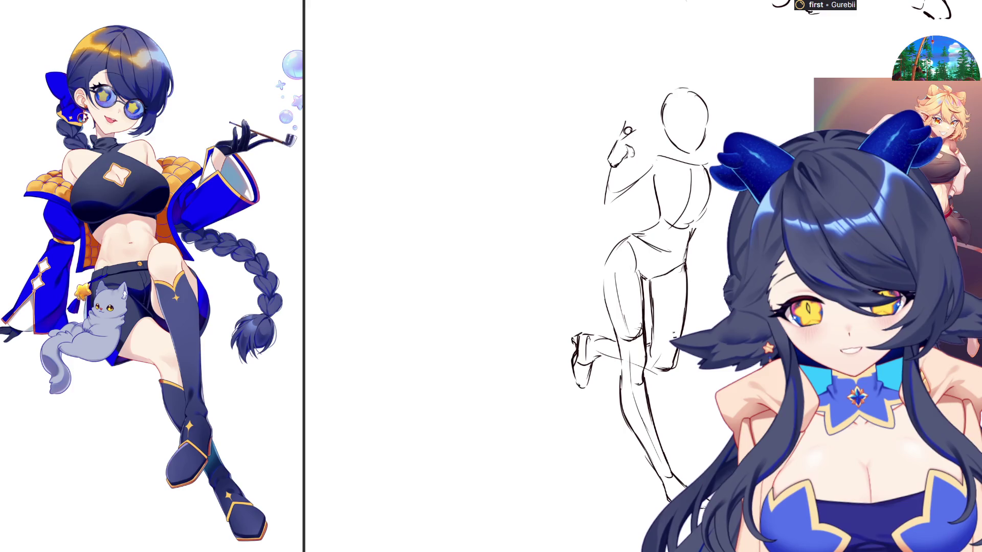
pyautogui.press('m')
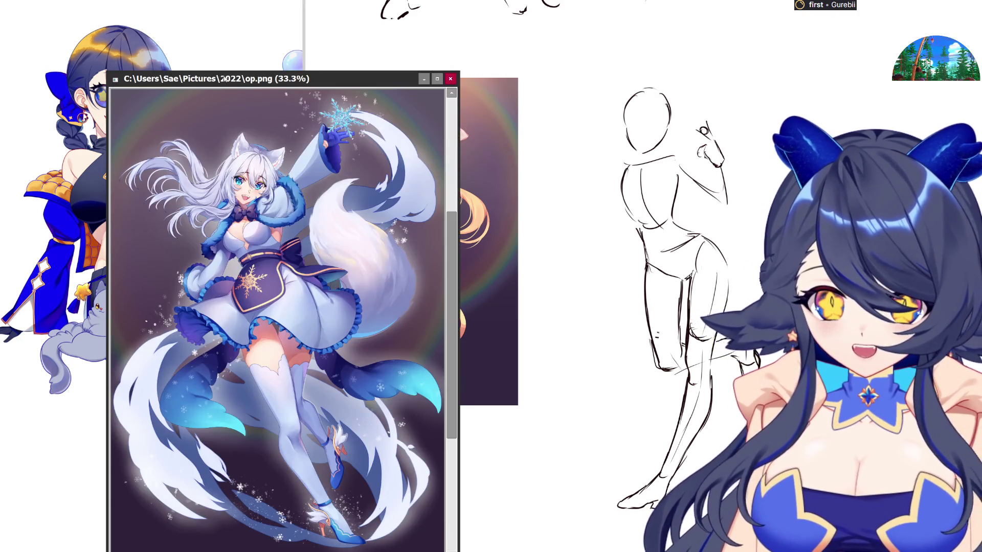
# Step: Study the op.png fox-girl reference zoomed in, then draw a raised-arm line on the figure
pyautogui.moveTo(225, 79)
pyautogui.mouseDown()
pyautogui.moveTo(214, 30)
pyautogui.moveTo(150, 0)
pyautogui.mouseUp()
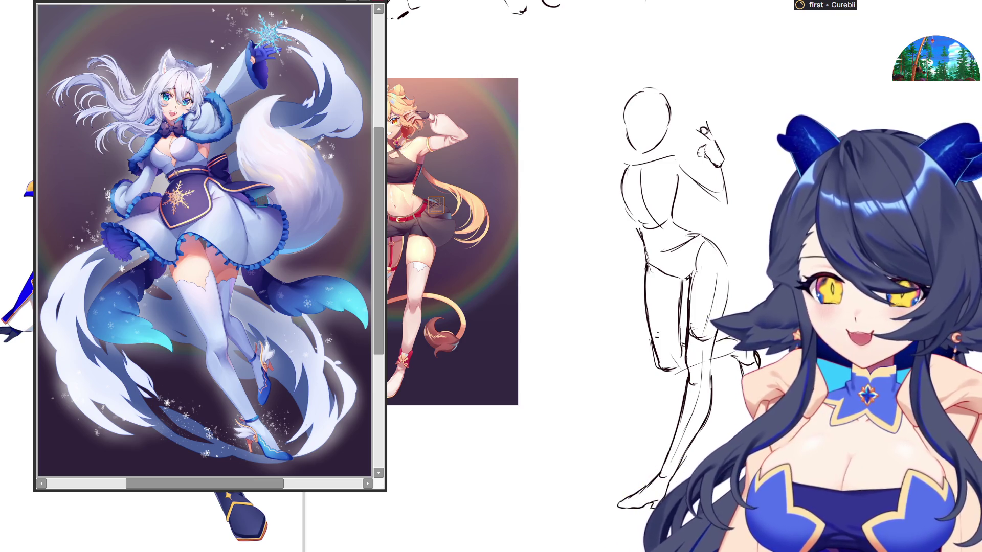
pyautogui.scroll(1, 205, 88)
pyautogui.scroll(2, 205, 88)
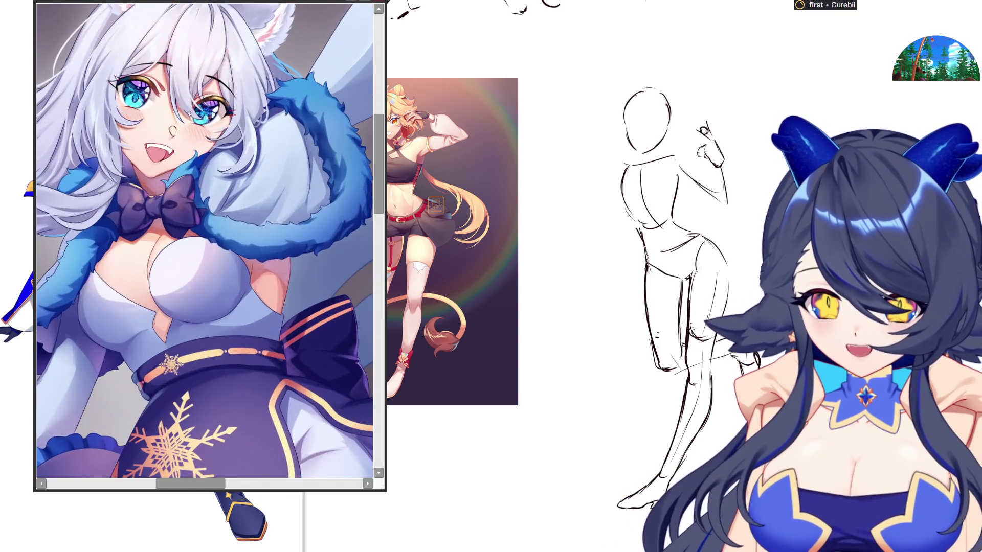
pyautogui.scroll(-2, 205, 88)
pyautogui.scroll(1, 205, 88)
pyautogui.scroll(3, 464, 178)
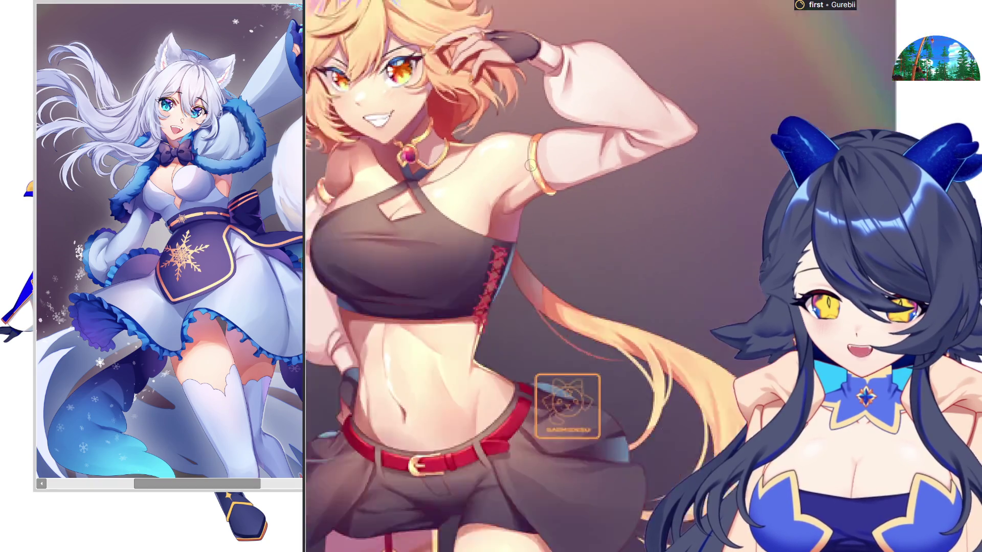
pyautogui.scroll(-2, 463, 177)
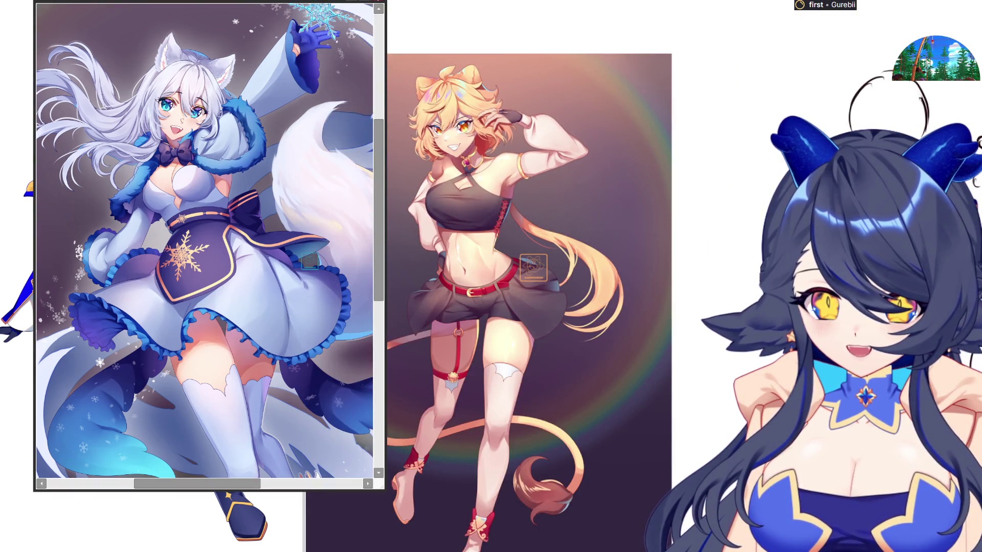
pyautogui.press('Escape')
pyautogui.scroll(-1, 480, 286)
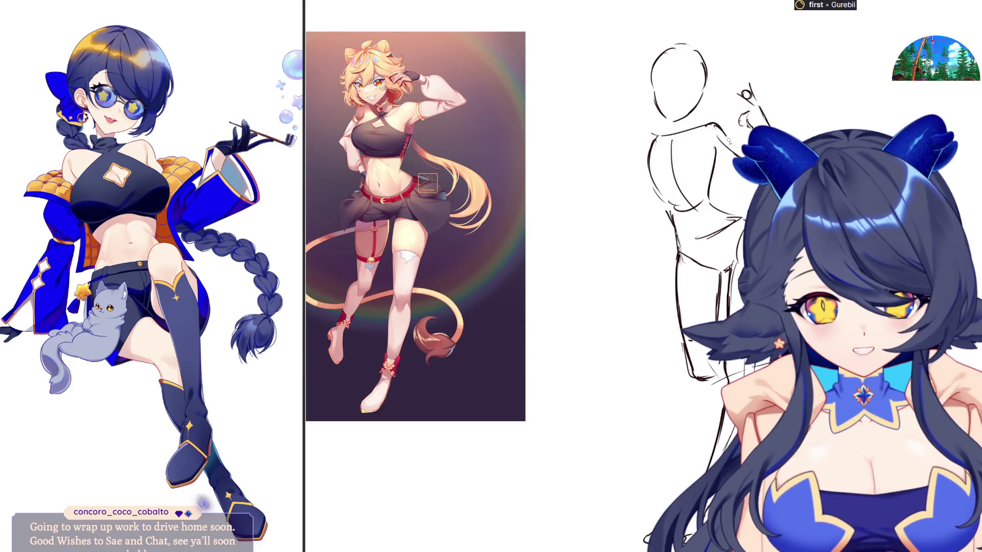
pyautogui.moveTo(712, 127); pyautogui.dragTo(708, 159)
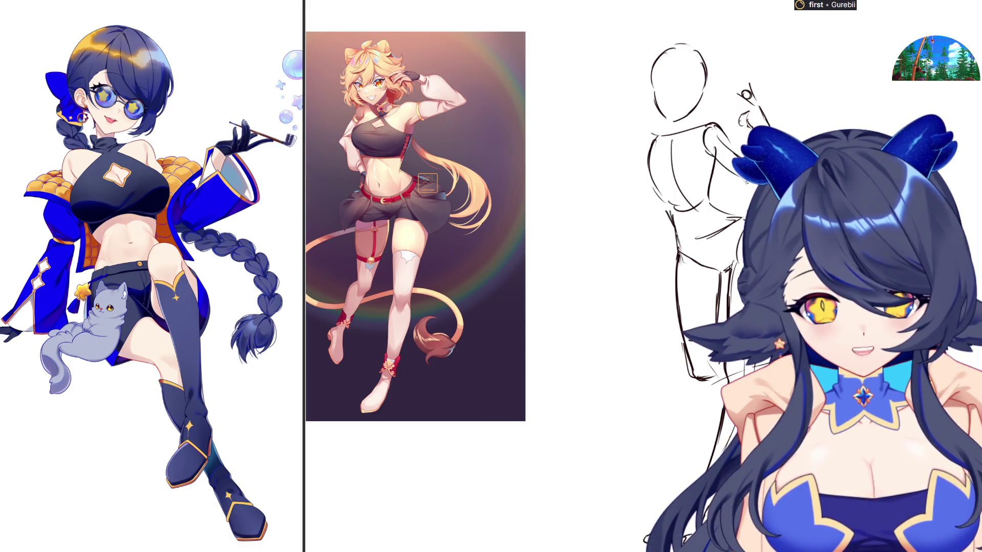